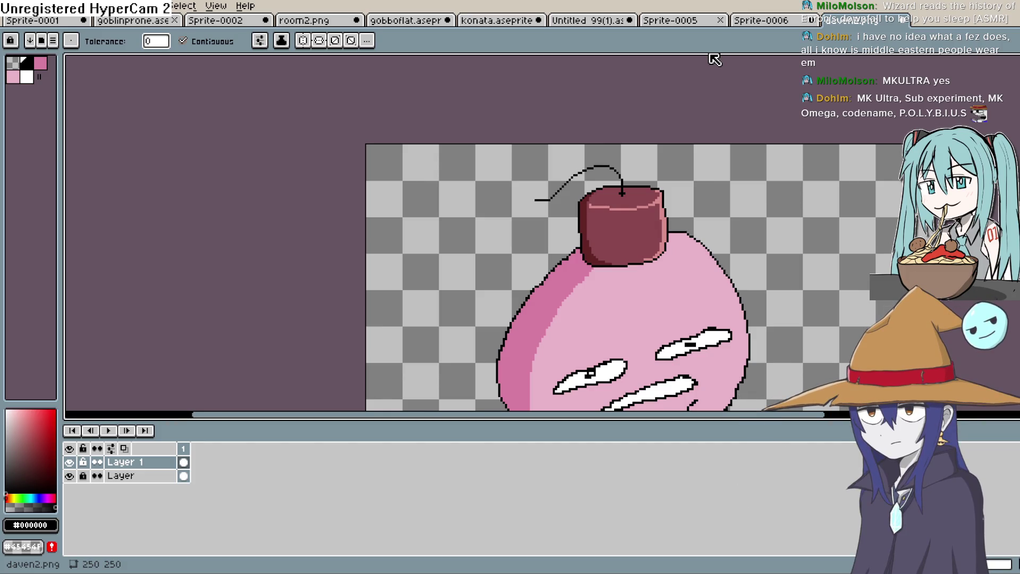
Select the fez's Layer 1, check its visibility, and centre the fez in view.
{"action": "key", "text": "b"}
{"action": "scroll", "coordinate": [487, 233], "scroll_direction": "up", "scroll_amount": 3}
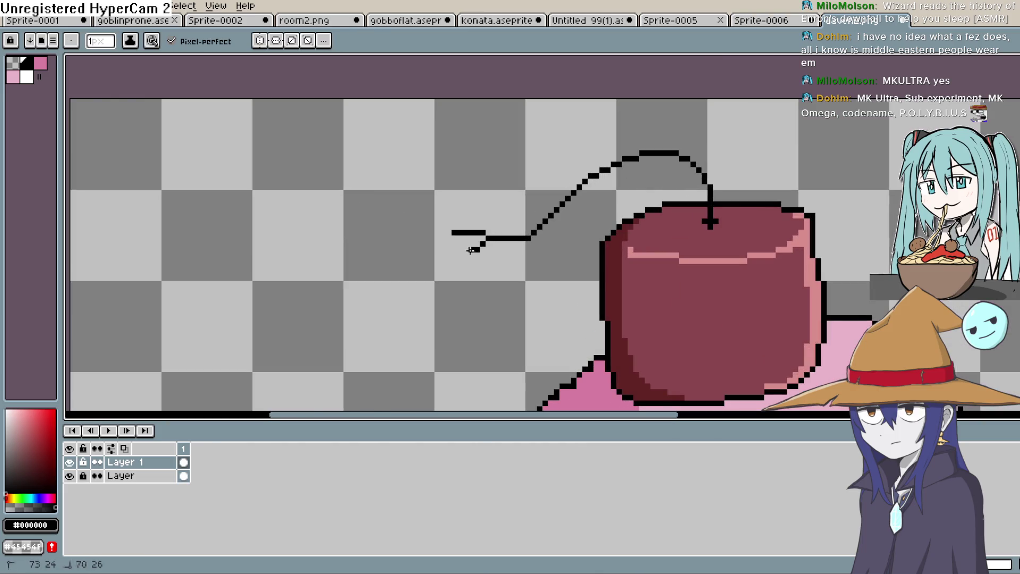
{"action": "scroll", "coordinate": [603, 273], "scroll_direction": "down", "scroll_amount": 6}
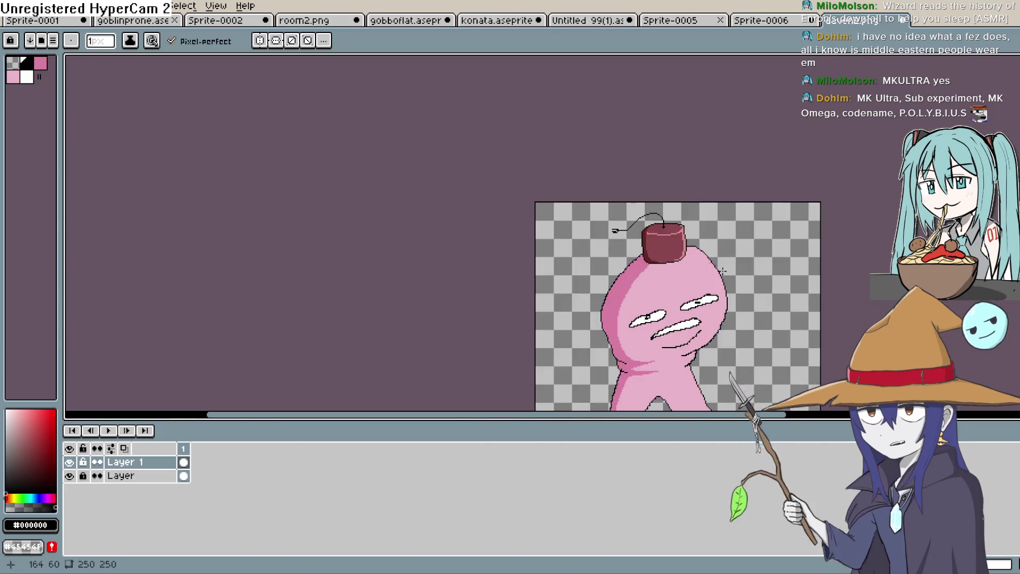
{"action": "scroll", "coordinate": [695, 266], "scroll_direction": "up", "scroll_amount": 2}
{"action": "left_click", "coordinate": [163, 476]}
{"action": "left_click", "coordinate": [136, 462]}
{"action": "left_click", "coordinate": [69, 462]}
{"action": "left_click", "coordinate": [69, 462]}
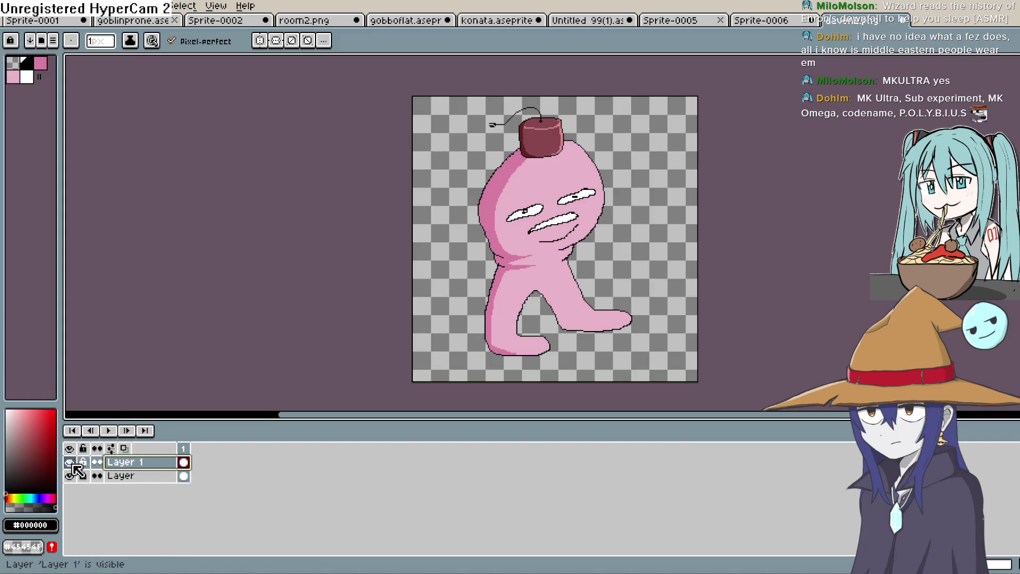
{"action": "key", "text": "h"}
{"action": "mouse_move", "coordinate": [618, 170]}
{"action": "left_mouse_down"}
{"action": "mouse_move", "coordinate": [619, 208]}
{"action": "mouse_move", "coordinate": [603, 200]}
{"action": "mouse_move", "coordinate": [615, 211]}
{"action": "left_mouse_up"}
{"action": "scroll", "coordinate": [614, 211], "scroll_direction": "up", "scroll_amount": 3}
Sample a dark grey and draw a shadow line along the fez's lower edge.
{"action": "key", "text": "i"}
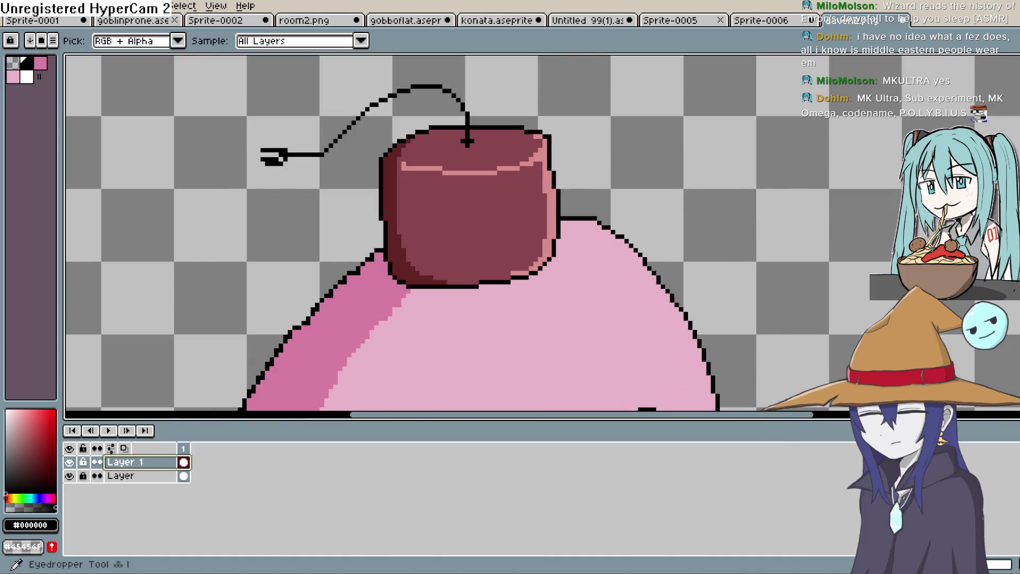
{"action": "left_click_drag", "start_coordinate": [40, 436], "coordinate": [15, 464]}
{"action": "key", "text": "h"}
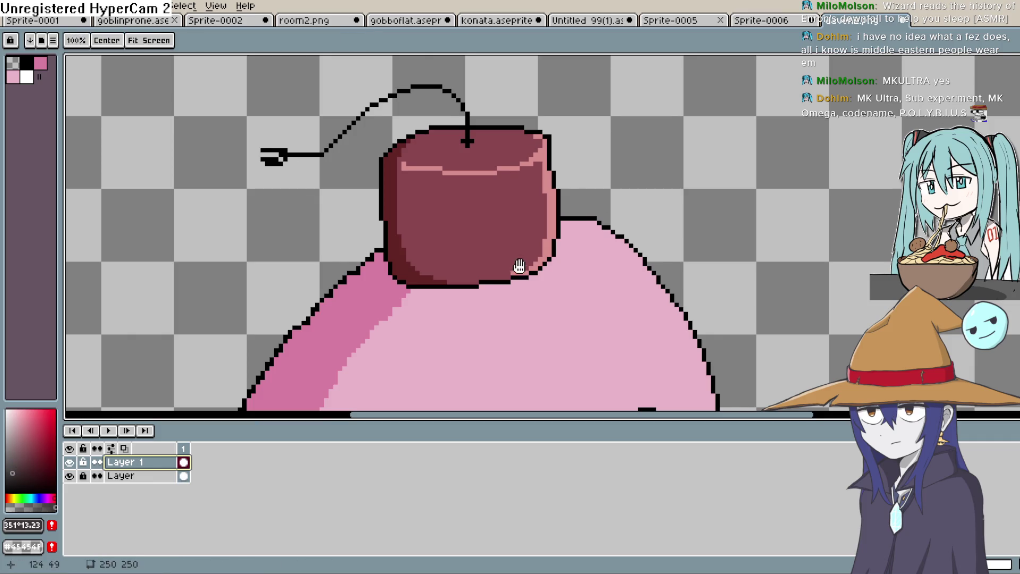
{"action": "scroll", "coordinate": [517, 266], "scroll_direction": "up", "scroll_amount": 1}
{"action": "key", "text": "b"}
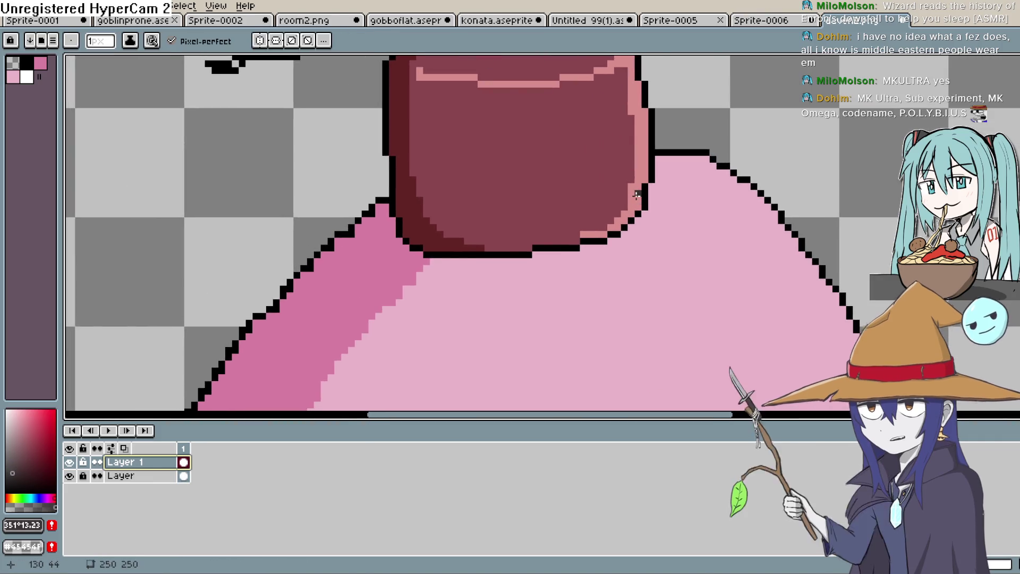
{"action": "left_click_drag", "start_coordinate": [638, 201], "coordinate": [602, 220]}
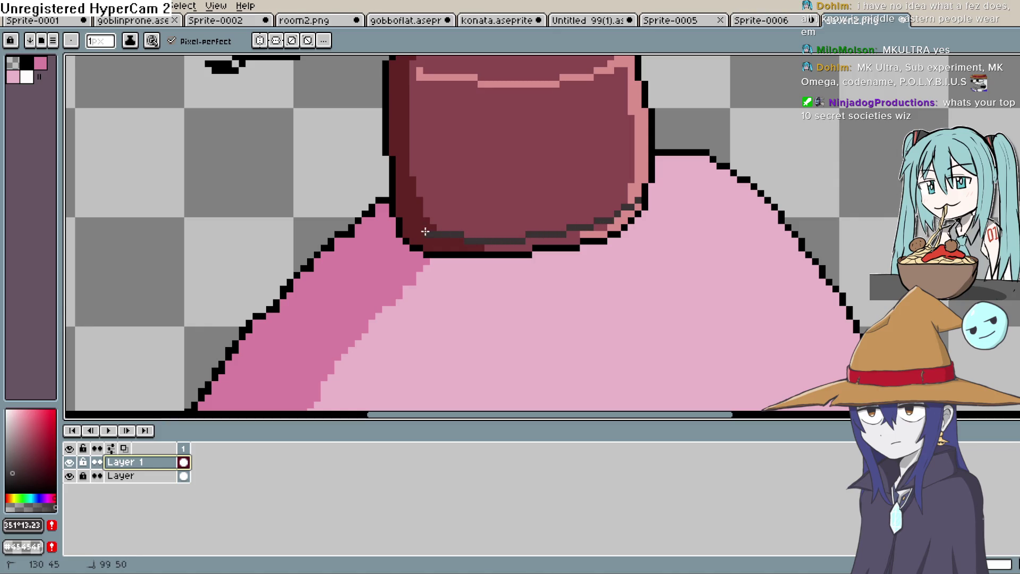
Pan and zoom to bring the character's face into view.
{"action": "key", "text": "g"}
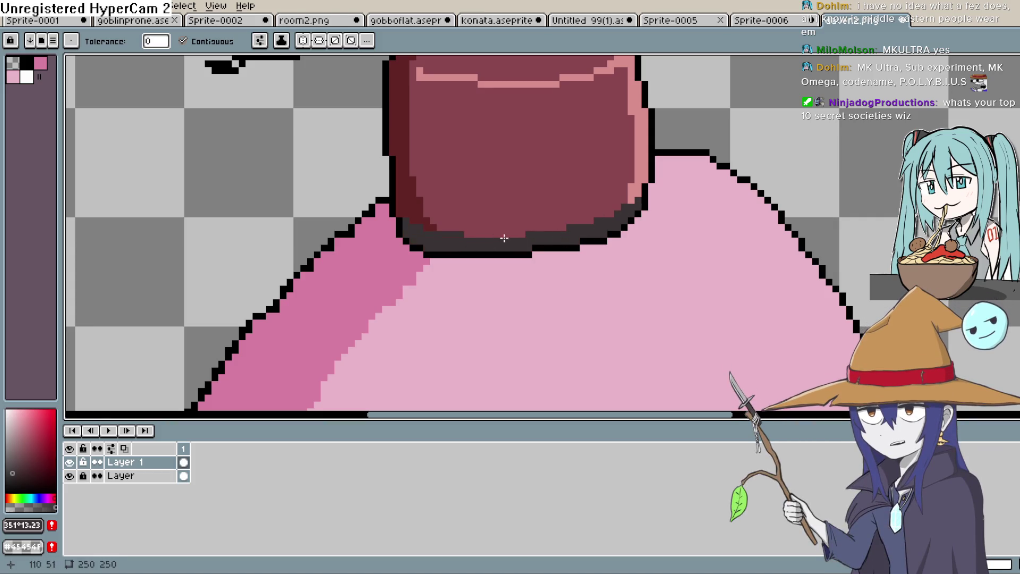
{"action": "scroll", "coordinate": [489, 244], "scroll_direction": "down", "scroll_amount": 5}
{"action": "key", "text": "space"}
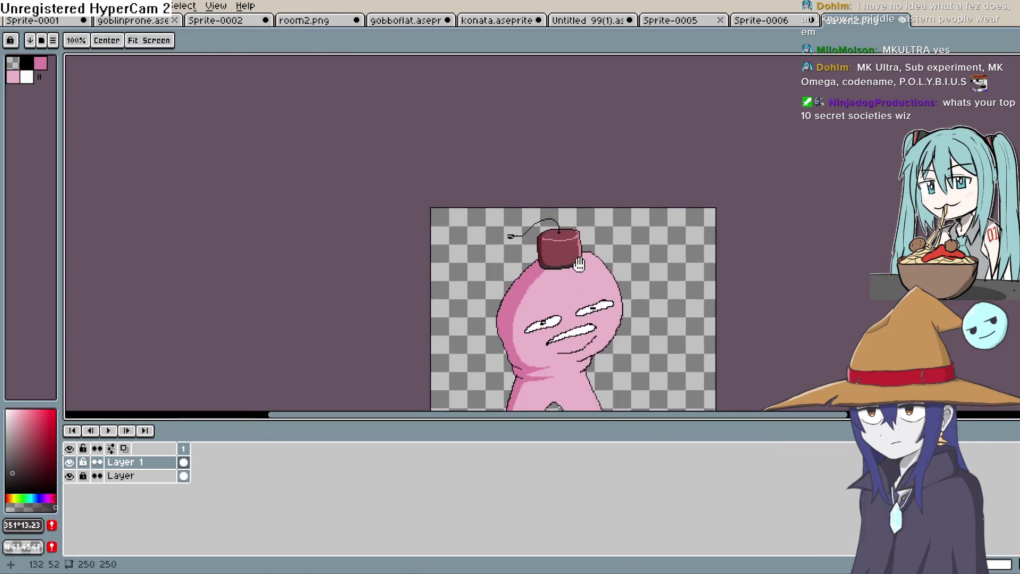
{"action": "scroll", "coordinate": [594, 287], "scroll_direction": "up", "scroll_amount": 5}
{"action": "left_click_drag", "start_coordinate": [627, 198], "coordinate": [641, 174]}
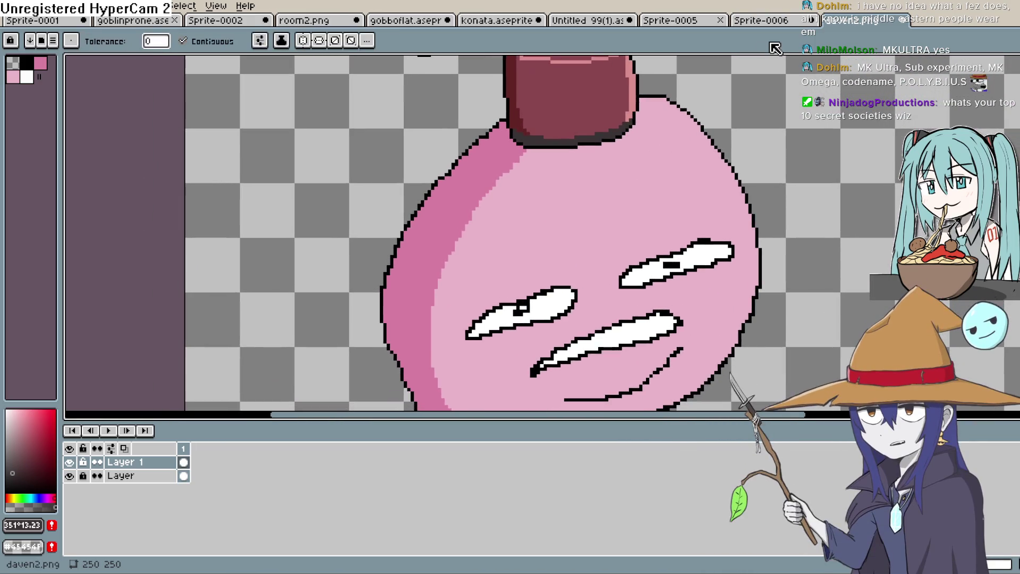
{"action": "key", "text": "space"}
{"action": "scroll", "coordinate": [618, 194], "scroll_direction": "down", "scroll_amount": 2}
{"action": "scroll", "coordinate": [764, 125], "scroll_direction": "up", "scroll_amount": 2}
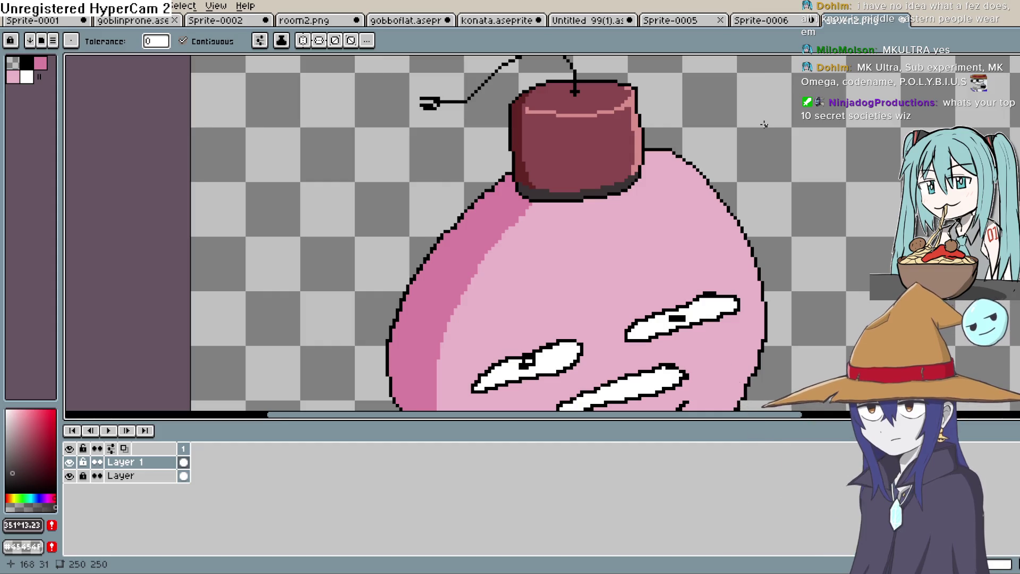
{"action": "left_click_drag", "start_coordinate": [610, 229], "coordinate": [565, 257]}
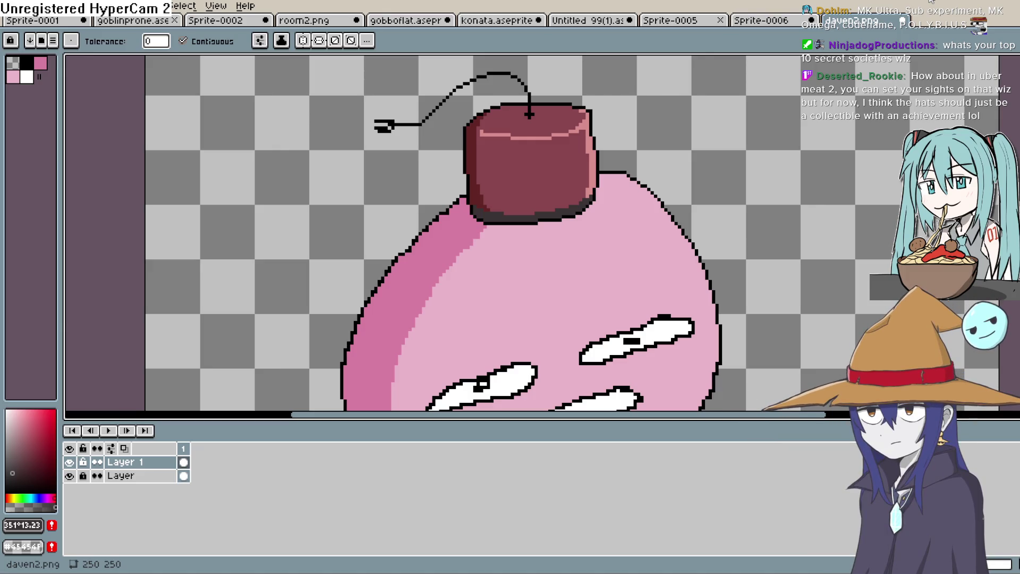
Move the view up to the fez and choose a bright yellow-orange colour.
{"action": "left_click_drag", "start_coordinate": [618, 196], "coordinate": [582, 178]}
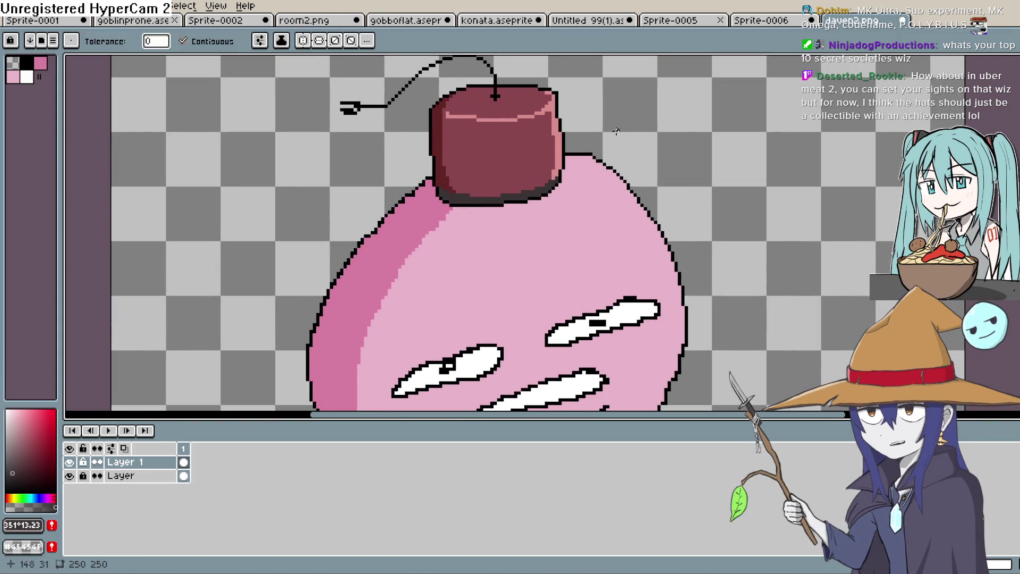
{"action": "scroll", "coordinate": [584, 201], "scroll_direction": "down", "scroll_amount": 5}
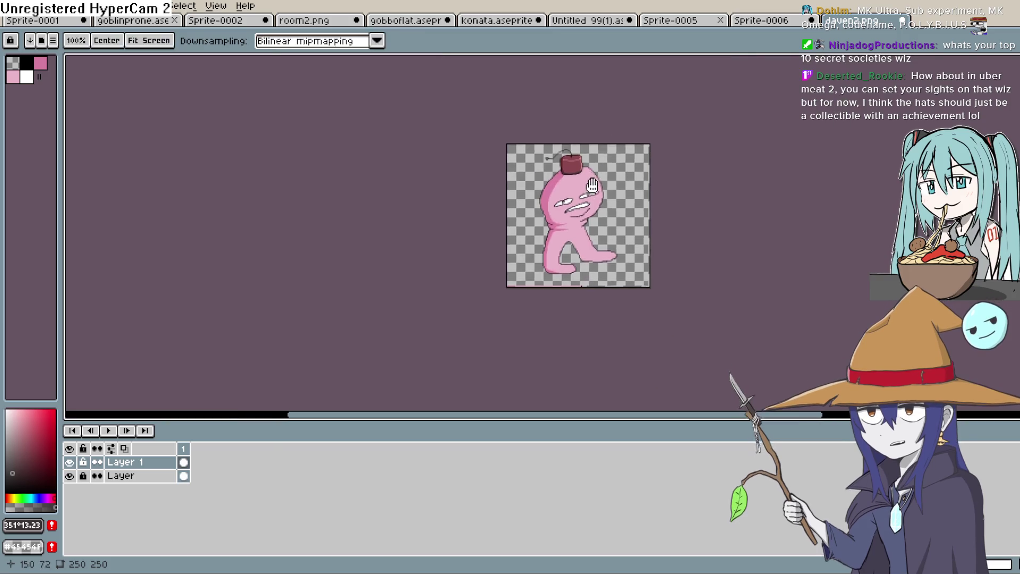
{"action": "scroll", "coordinate": [592, 186], "scroll_direction": "up", "scroll_amount": 5}
{"action": "key", "text": "g"}
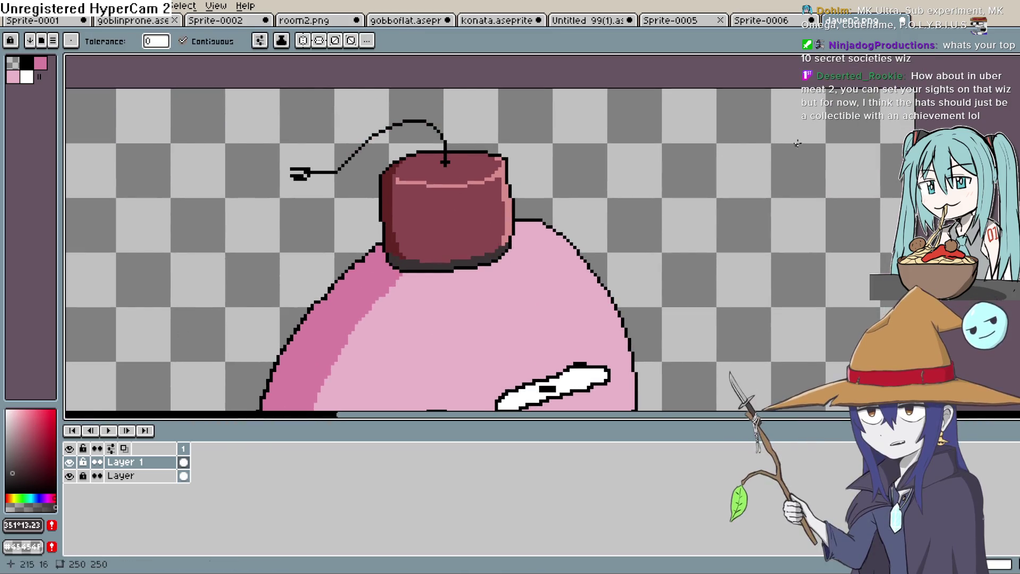
{"action": "left_click", "coordinate": [11, 498]}
{"action": "left_click", "coordinate": [32, 415]}
Draw short horizontal yellow spark streaks at the tip of the fuse.
{"action": "key", "text": "b"}
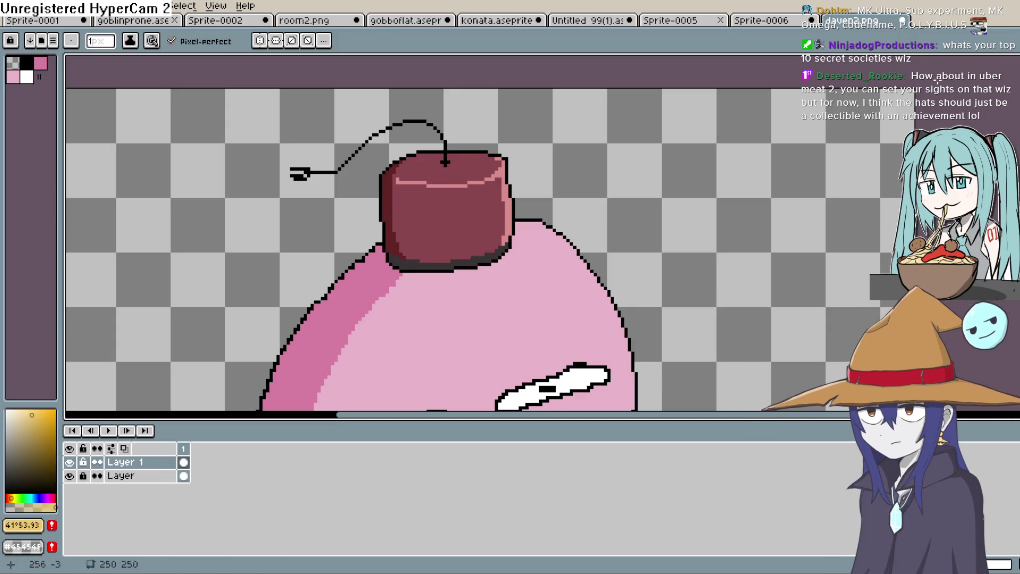
{"action": "scroll", "coordinate": [410, 280], "scroll_direction": "up", "scroll_amount": 3}
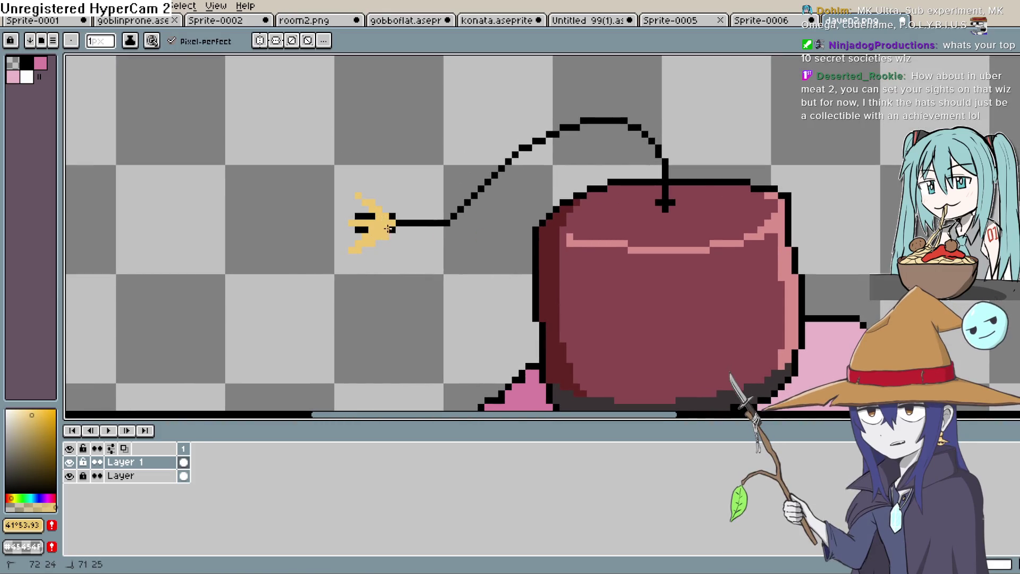
{"action": "left_click", "coordinate": [357, 227], "text": "shift"}
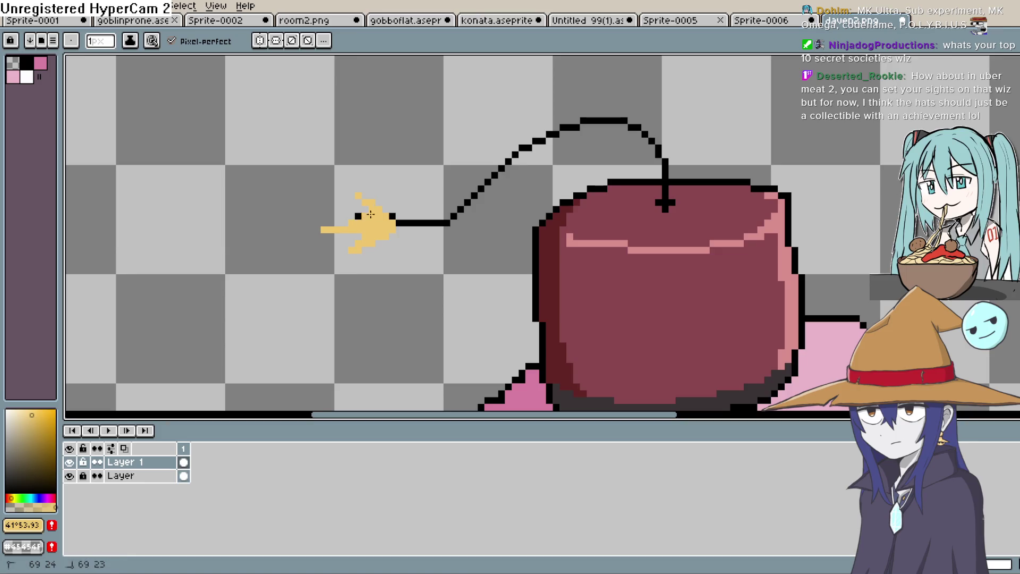
{"action": "mouse_move", "coordinate": [460, 217]}
{"action": "left_mouse_down"}
{"action": "mouse_move", "coordinate": [462, 201]}
{"action": "mouse_move", "coordinate": [536, 163]}
{"action": "left_mouse_up"}
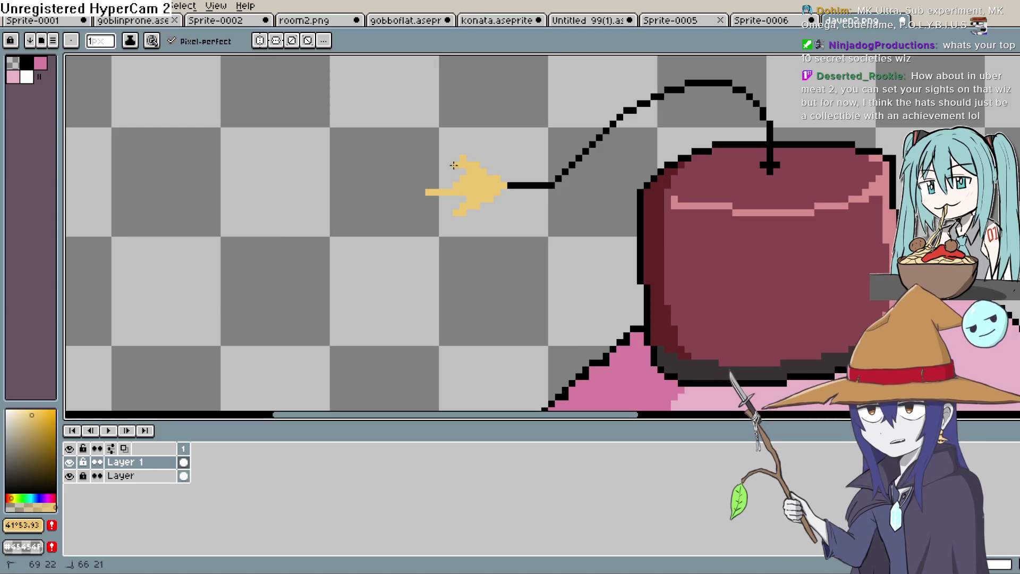
{"action": "left_click_drag", "start_coordinate": [445, 158], "coordinate": [392, 158]}
{"action": "left_click_drag", "start_coordinate": [398, 199], "coordinate": [431, 199]}
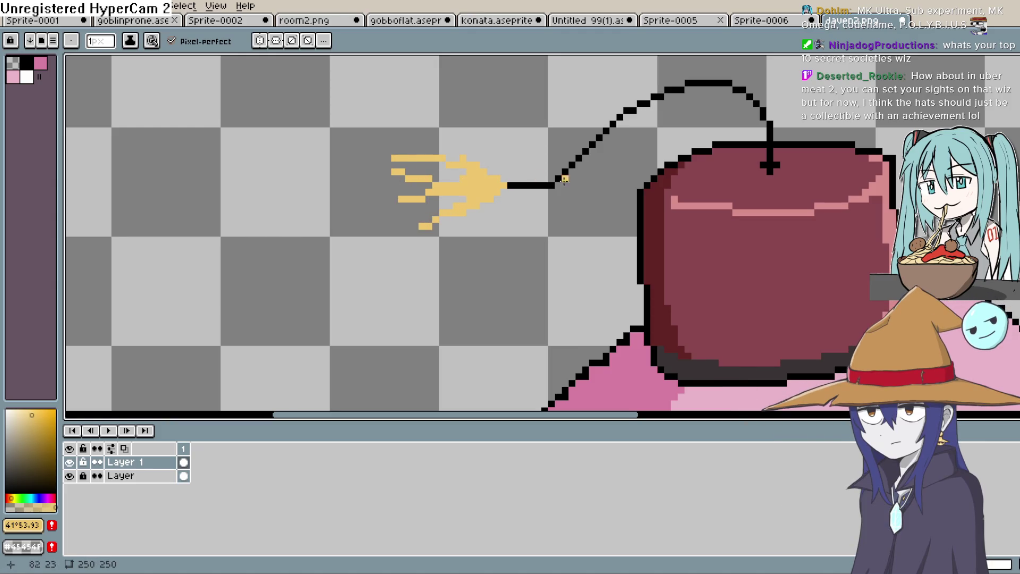
Zoom out to see the fez and head, and centre the face.
{"action": "scroll", "coordinate": [564, 180], "scroll_direction": "down", "scroll_amount": 3}
{"action": "mouse_move", "coordinate": [808, 206]}
{"action": "left_mouse_down"}
{"action": "mouse_move", "coordinate": [740, 160]}
{"action": "mouse_move", "coordinate": [674, 193]}
{"action": "left_mouse_up"}
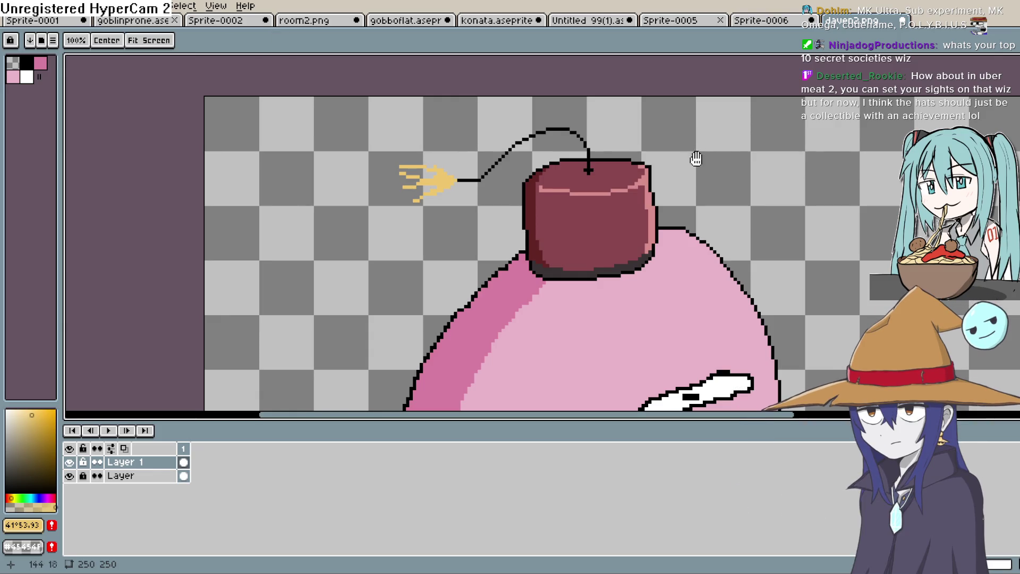
{"action": "left_click_drag", "start_coordinate": [686, 196], "coordinate": [633, 96]}
{"action": "scroll", "coordinate": [633, 95], "scroll_direction": "down", "scroll_amount": 3}
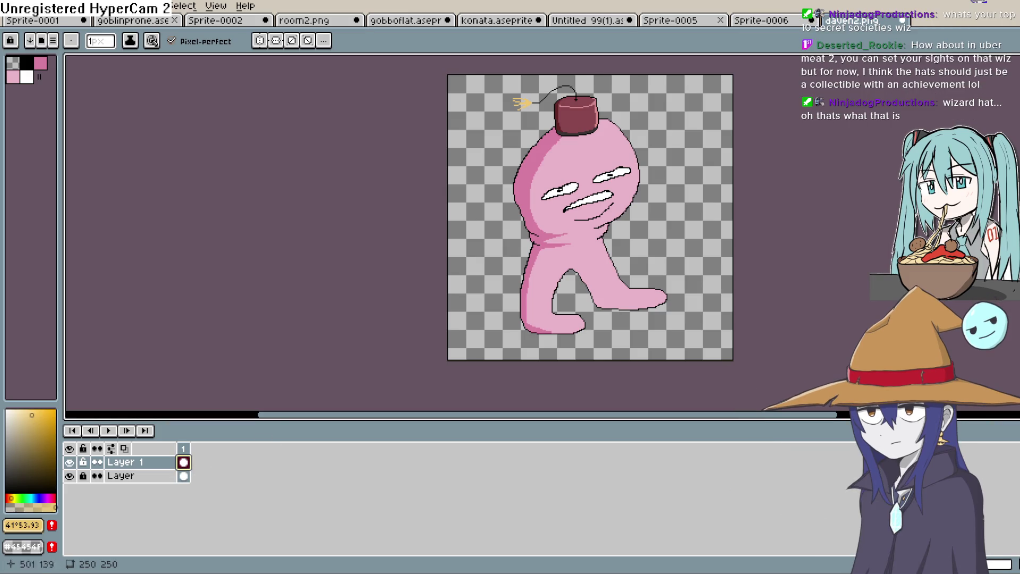
Add a second frame, deleting an accidental third one, and select the base layer's frame 2 cel.
{"action": "key", "text": "alt+n"}
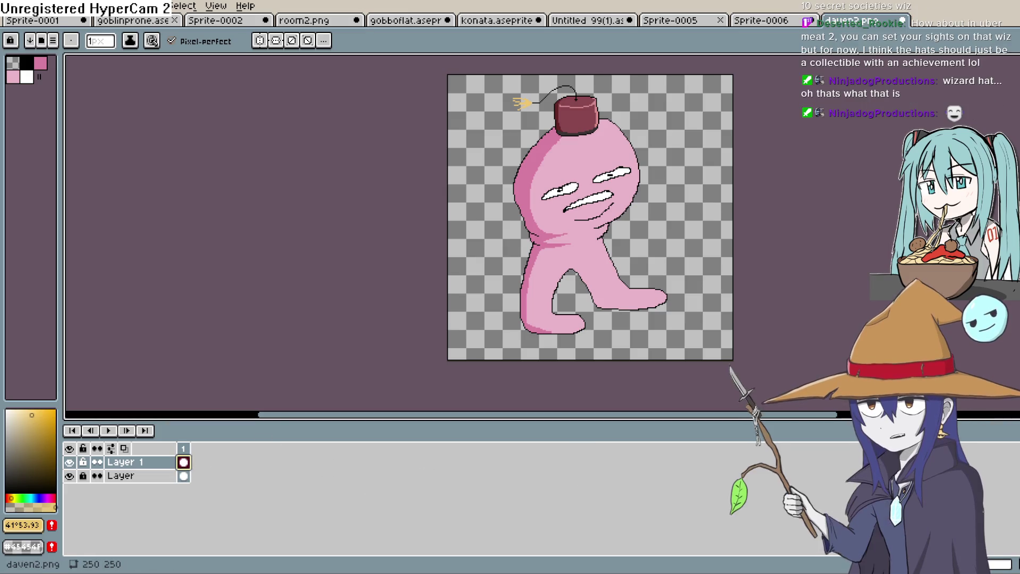
{"action": "key", "text": "alt+n"}
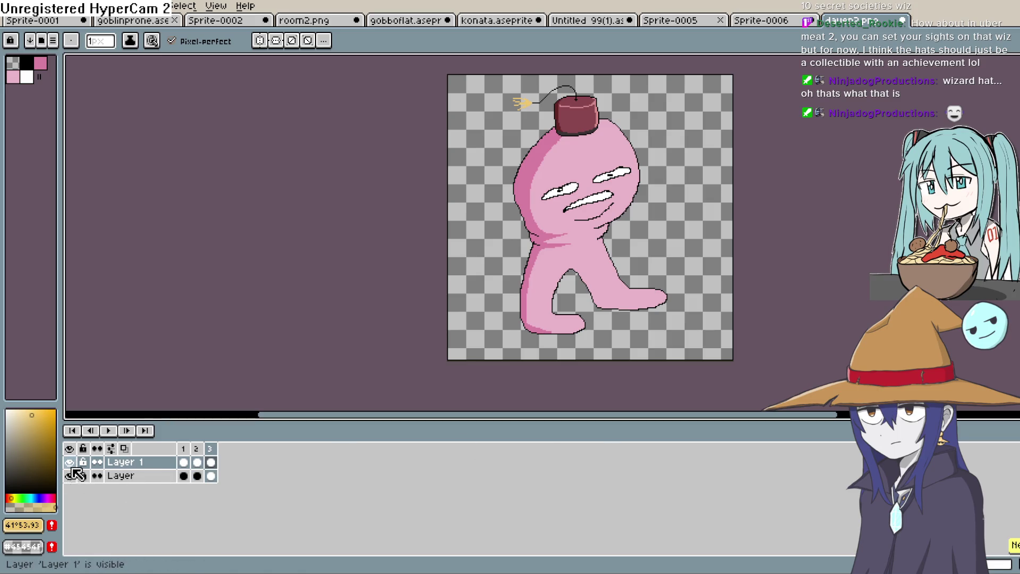
{"action": "left_click", "coordinate": [70, 462]}
{"action": "left_click", "coordinate": [212, 476]}
{"action": "key", "text": "alt+c"}
{"action": "left_click", "coordinate": [98, 477]}
{"action": "left_click", "coordinate": [69, 463]}
{"action": "left_click", "coordinate": [70, 462]}
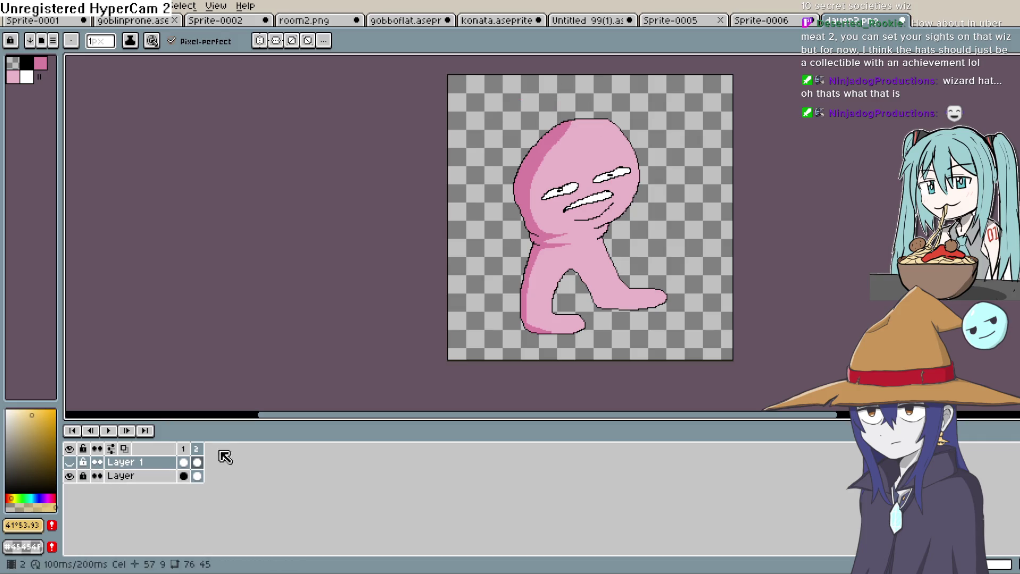
{"action": "double_click", "coordinate": [198, 477]}
{"action": "left_click", "coordinate": [658, 260]}
{"action": "mouse_move", "coordinate": [660, 257]}
{"action": "left_mouse_down"}
{"action": "mouse_move", "coordinate": [642, 299]}
{"action": "mouse_move", "coordinate": [608, 249]}
{"action": "mouse_move", "coordinate": [608, 225]}
{"action": "left_mouse_up"}
Lasso the whole character on frame 2, delete it, and turn on Onion Skin.
{"action": "key", "text": "w"}
{"action": "key", "text": "b"}
{"action": "mouse_move", "coordinate": [474, 282]}
{"action": "left_mouse_down"}
{"action": "mouse_move", "coordinate": [654, 303]}
{"action": "mouse_move", "coordinate": [601, 223]}
{"action": "left_mouse_up"}
{"action": "left_click_drag", "start_coordinate": [668, 171], "coordinate": [481, 137]}
{"action": "left_click_drag", "start_coordinate": [582, 349], "coordinate": [675, 212]}
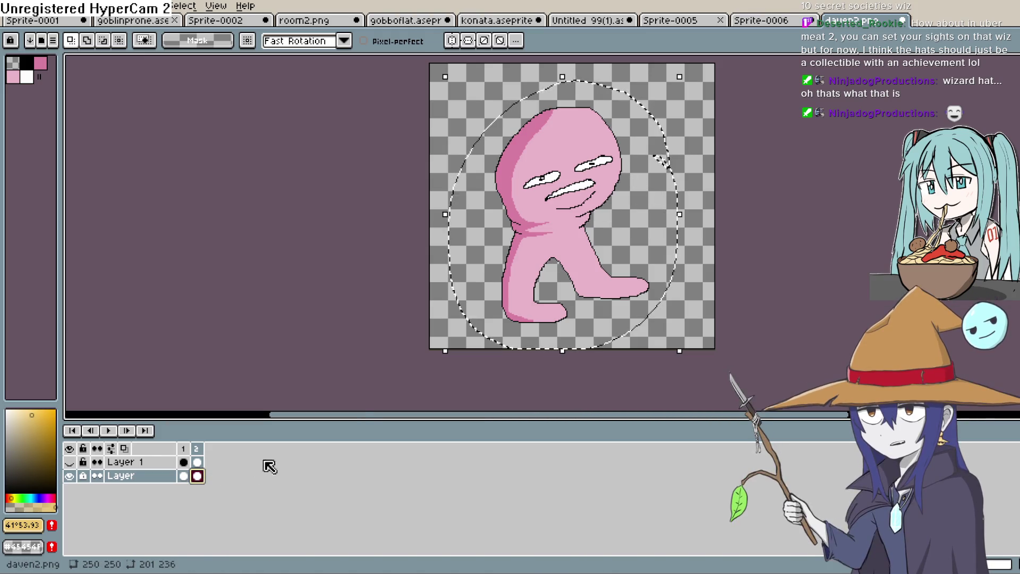
{"action": "left_click", "coordinate": [70, 478]}
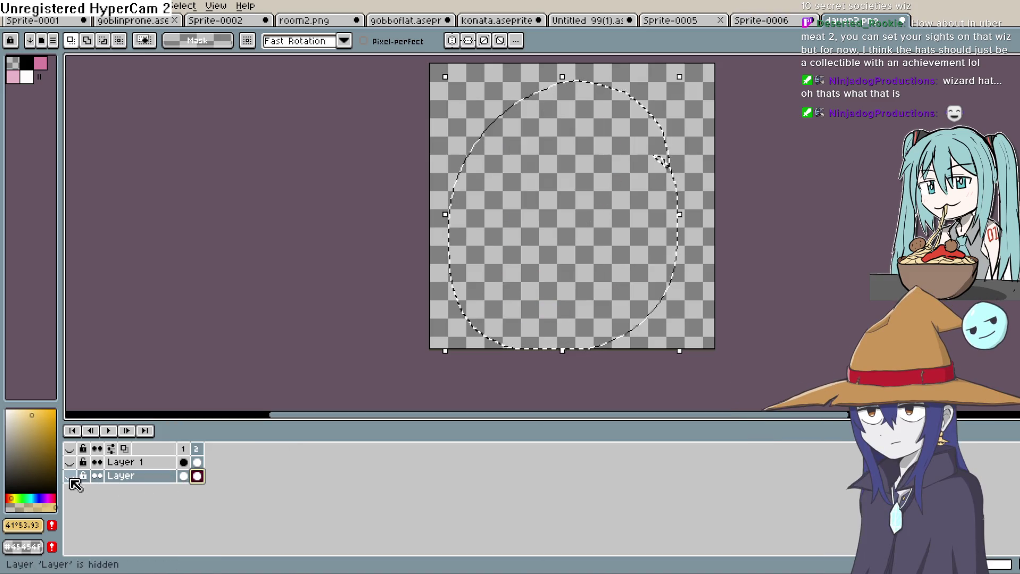
{"action": "left_click", "coordinate": [70, 477]}
{"action": "key", "text": "Delete"}
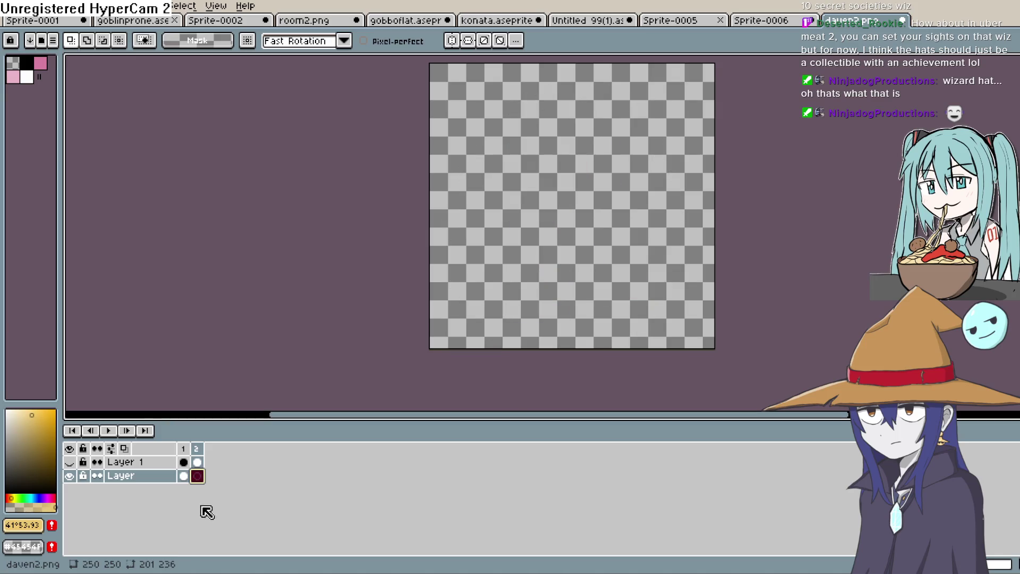
{"action": "left_click", "coordinate": [123, 449]}
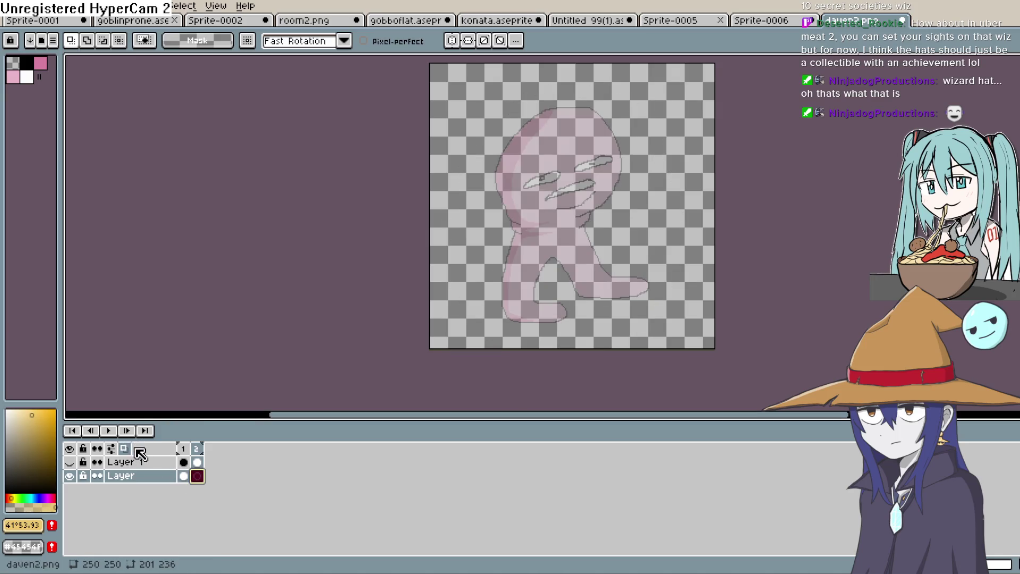
{"action": "key", "text": "b"}
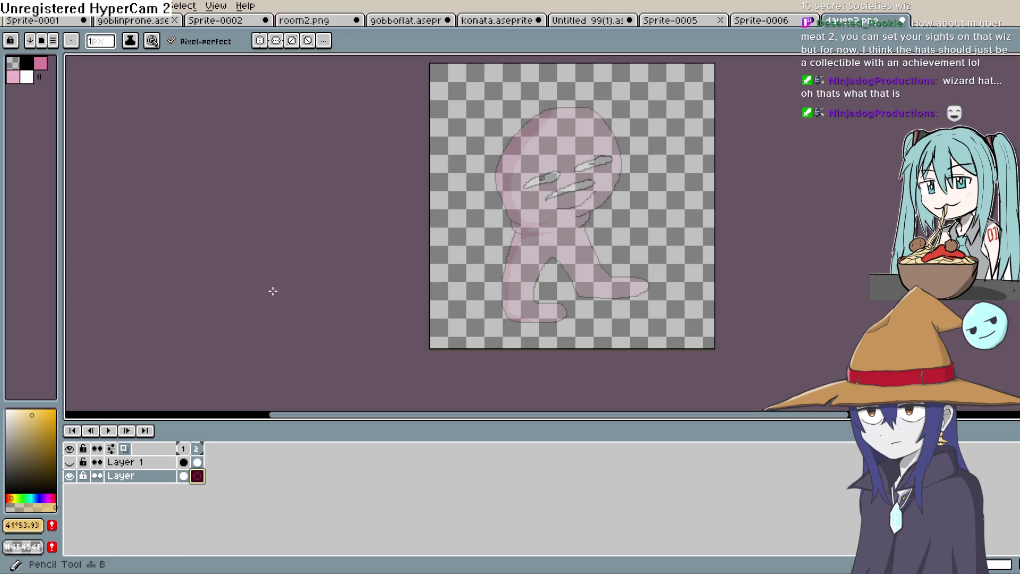
Reposition the sprite in view and pick black from the palette as the drawing colour.
{"action": "left_click_drag", "start_coordinate": [624, 223], "coordinate": [595, 240]}
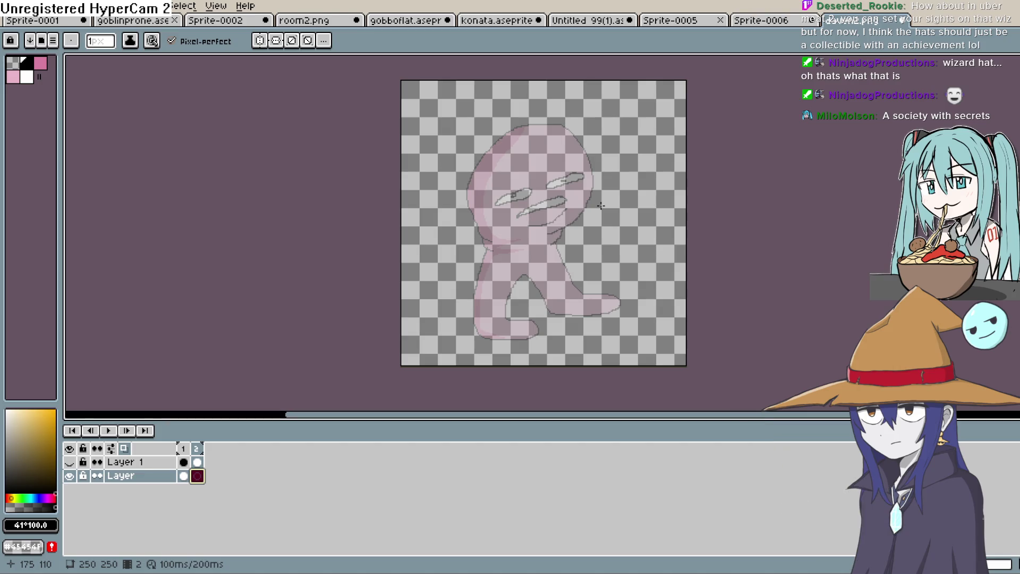
{"action": "left_click_drag", "start_coordinate": [601, 206], "coordinate": [560, 181]}
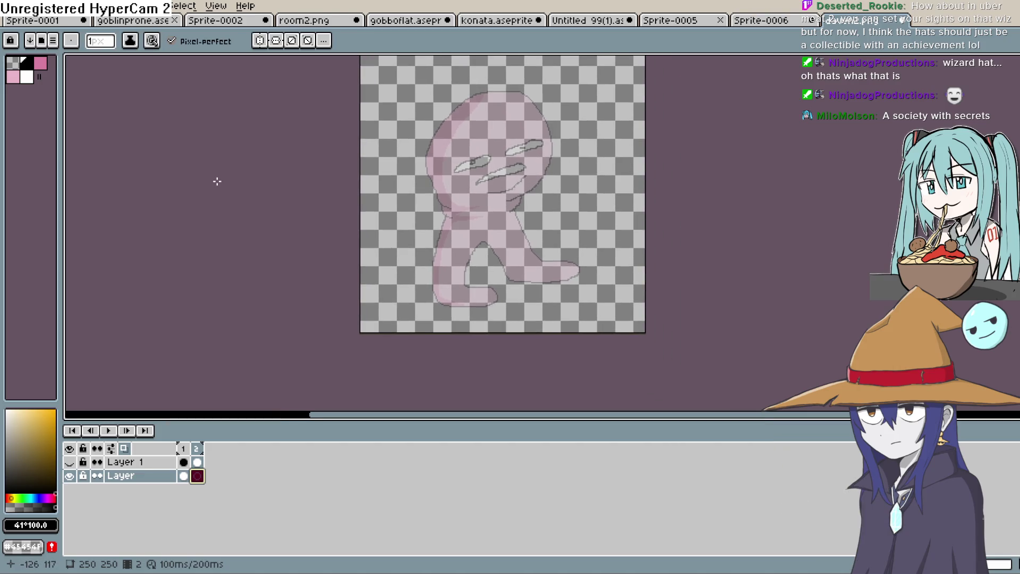
{"action": "left_click", "coordinate": [25, 62]}
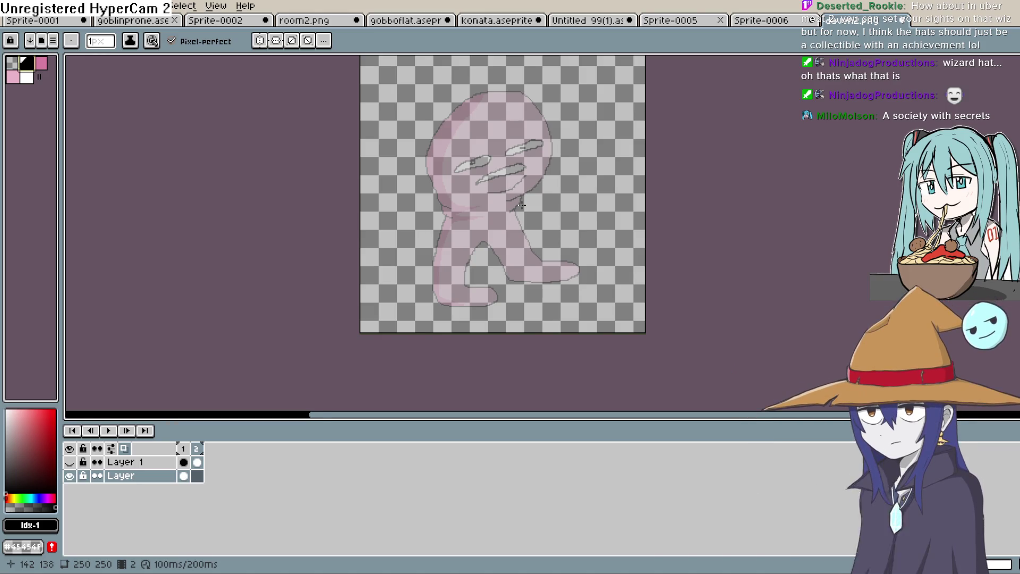
Undo a stray line and try out looping right-arm strokes, undoing unsatisfying attempts.
{"action": "scroll", "coordinate": [521, 204], "scroll_direction": "up", "scroll_amount": 4}
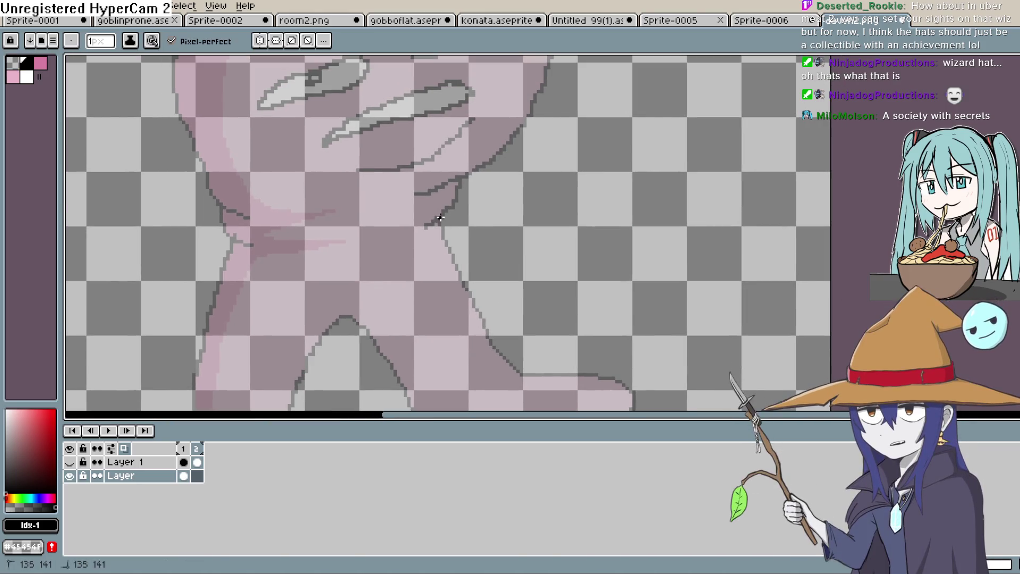
{"action": "key", "text": "ctrl+z"}
{"action": "scroll", "coordinate": [611, 255], "scroll_direction": "down", "scroll_amount": 3}
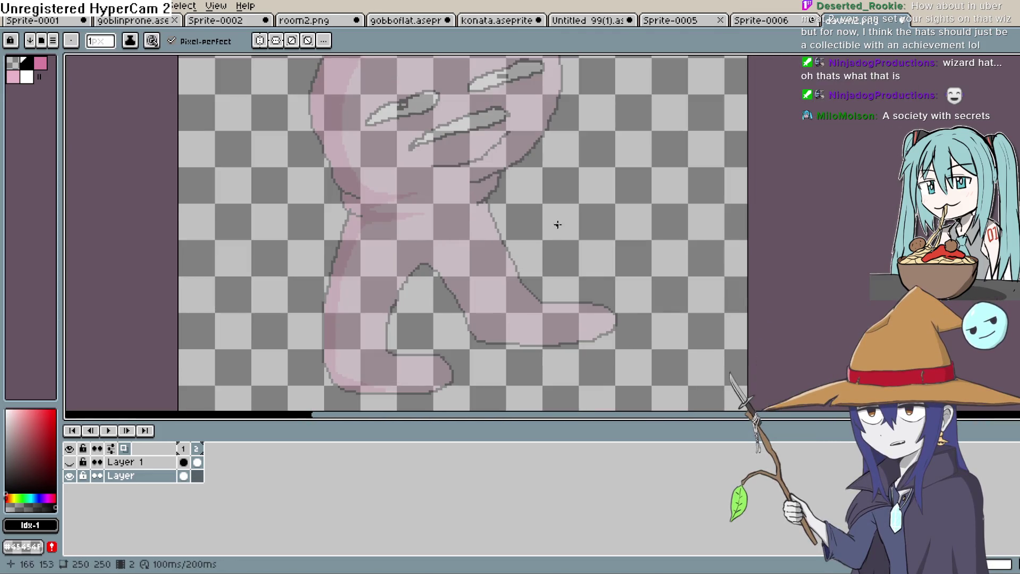
{"action": "left_click_drag", "start_coordinate": [485, 199], "coordinate": [582, 212]}
{"action": "mouse_move", "coordinate": [664, 158]}
{"action": "left_mouse_down"}
{"action": "mouse_move", "coordinate": [649, 271]}
{"action": "mouse_move", "coordinate": [423, 224]}
{"action": "mouse_move", "coordinate": [558, 207]}
{"action": "left_mouse_up"}
{"action": "key", "text": "ctrl+z"}
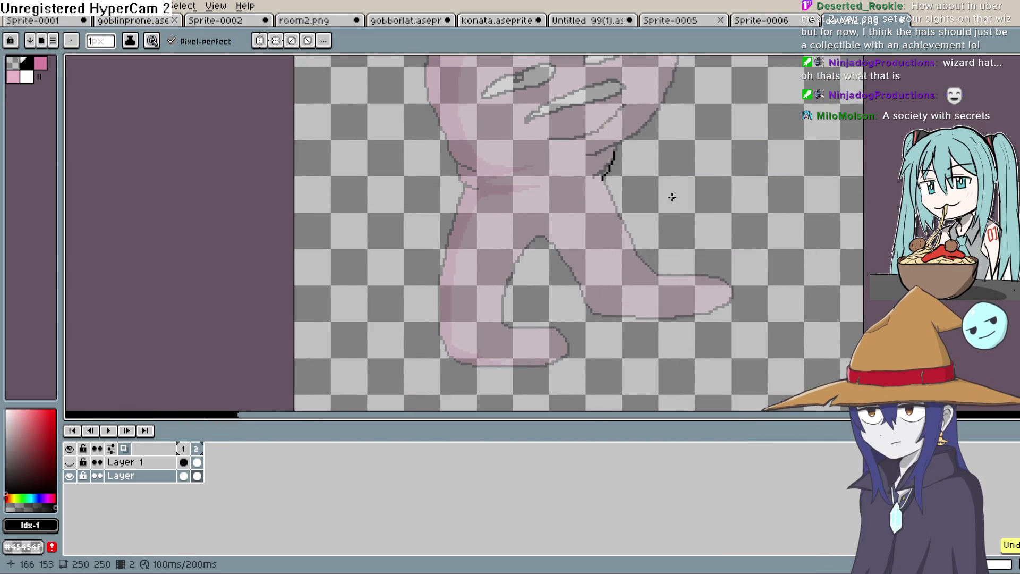
{"action": "mouse_move", "coordinate": [616, 175]}
{"action": "left_mouse_down"}
{"action": "mouse_move", "coordinate": [707, 186]}
{"action": "mouse_move", "coordinate": [770, 111]}
{"action": "mouse_move", "coordinate": [786, 219]}
{"action": "left_mouse_up"}
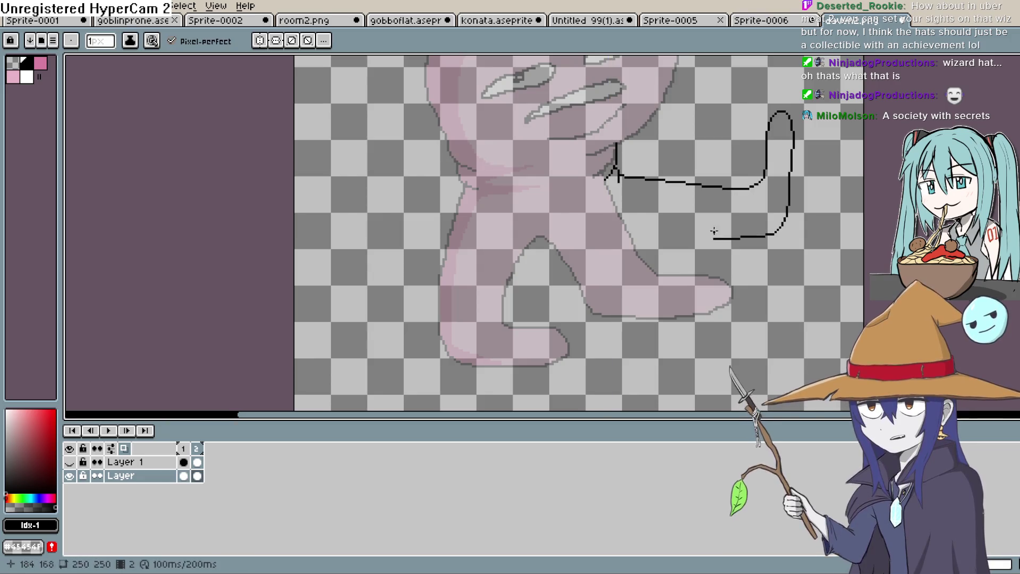
{"action": "key", "text": "ctrl+z"}
Draw the final right arm looping up and back across, plus a short left-shoulder stroke.
{"action": "left_click_drag", "start_coordinate": [616, 171], "coordinate": [729, 197]}
{"action": "mouse_move", "coordinate": [798, 121]}
{"action": "left_mouse_down"}
{"action": "mouse_move", "coordinate": [819, 159]}
{"action": "mouse_move", "coordinate": [685, 254]}
{"action": "mouse_move", "coordinate": [578, 213]}
{"action": "left_mouse_up"}
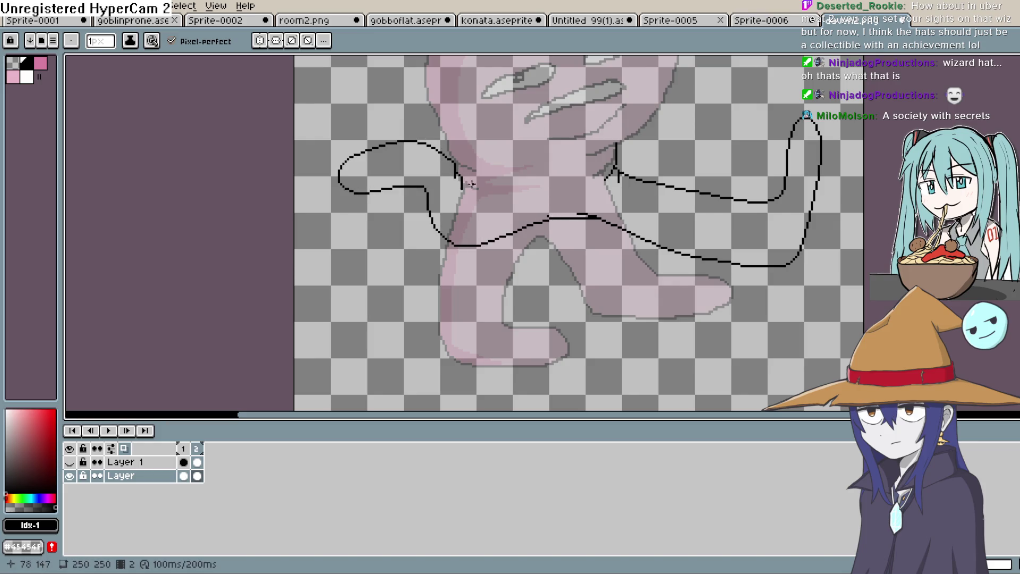
{"action": "left_click_drag", "start_coordinate": [468, 189], "coordinate": [502, 188]}
{"action": "scroll", "coordinate": [537, 186], "scroll_direction": "up", "scroll_amount": 1}
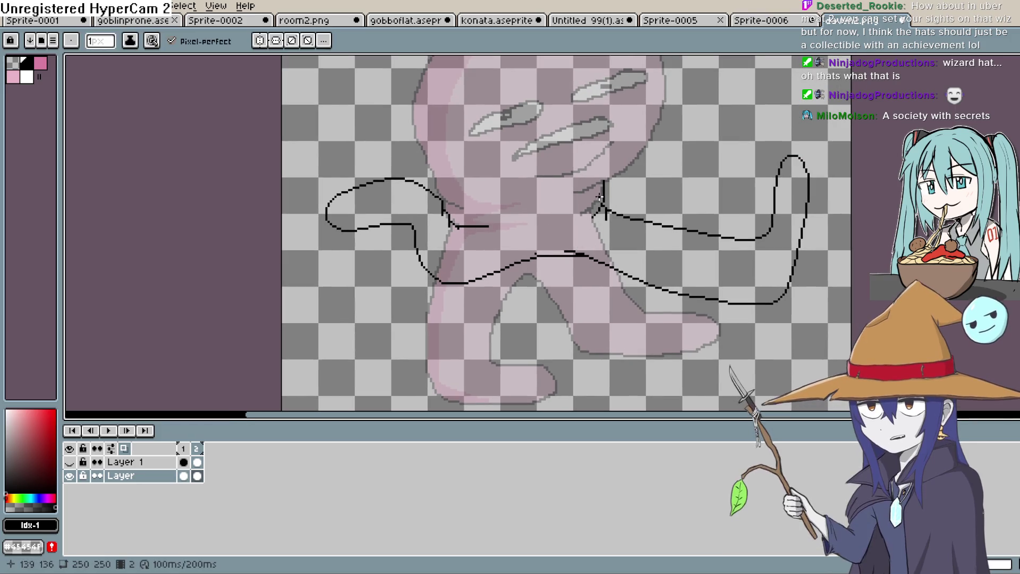
{"action": "key", "text": "h"}
{"action": "scroll", "coordinate": [654, 137], "scroll_direction": "down", "scroll_amount": 1}
Outline both eyes in black and dot a pupil in each.
{"action": "scroll", "coordinate": [658, 126], "scroll_direction": "up", "scroll_amount": 1}
{"action": "key", "text": "b"}
{"action": "scroll", "coordinate": [657, 126], "scroll_direction": "up", "scroll_amount": 1}
{"action": "left_click_drag", "start_coordinate": [601, 136], "coordinate": [550, 150]}
{"action": "left_click_drag", "start_coordinate": [611, 156], "coordinate": [606, 136]}
{"action": "left_click", "coordinate": [560, 158]}
{"action": "mouse_move", "coordinate": [447, 184]}
{"action": "left_mouse_down"}
{"action": "mouse_move", "coordinate": [388, 225]}
{"action": "mouse_move", "coordinate": [455, 209]}
{"action": "left_mouse_up"}
{"action": "left_click", "coordinate": [411, 202]}
Outline the mouth, then draw the left side of the neck and the face's left outline.
{"action": "left_click_drag", "start_coordinate": [542, 215], "coordinate": [460, 256]}
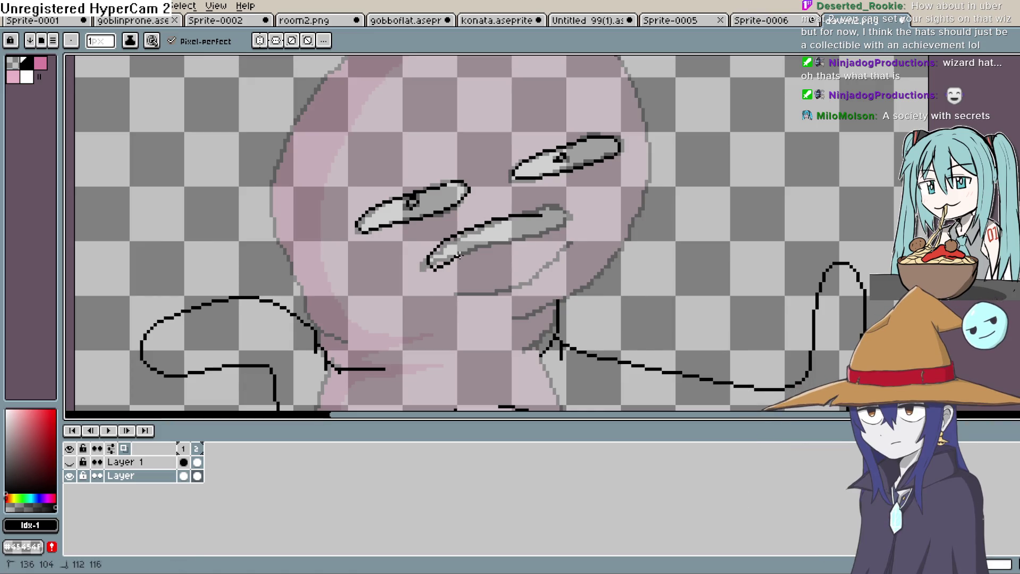
{"action": "key", "text": "ctrl+z"}
{"action": "mouse_move", "coordinate": [554, 205]}
{"action": "left_mouse_down"}
{"action": "mouse_move", "coordinate": [455, 239]}
{"action": "mouse_move", "coordinate": [572, 214]}
{"action": "left_mouse_up"}
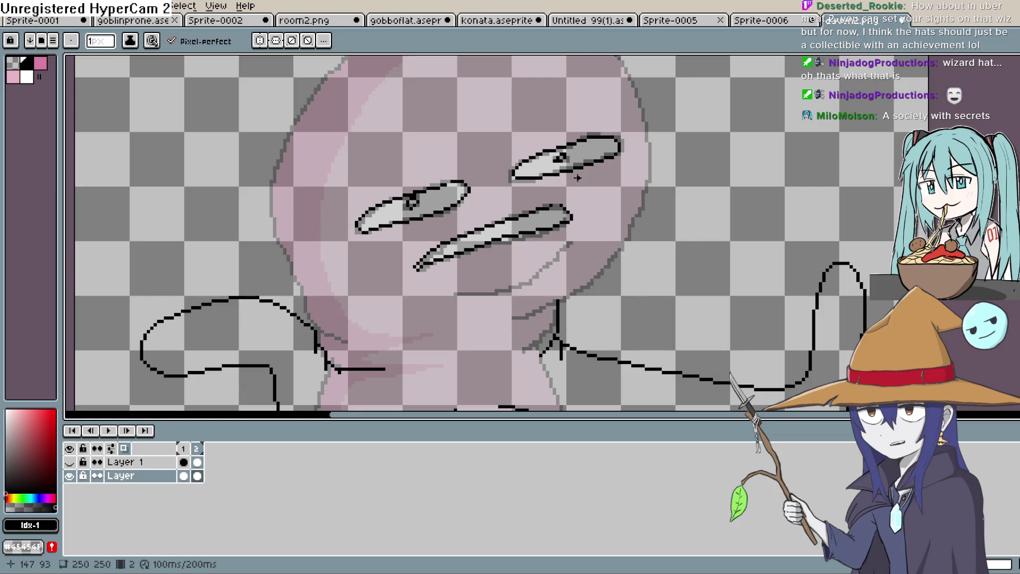
{"action": "mouse_move", "coordinate": [577, 178]}
{"action": "left_mouse_down"}
{"action": "mouse_move", "coordinate": [564, 125]}
{"action": "mouse_move", "coordinate": [443, 255]}
{"action": "mouse_move", "coordinate": [452, 299]}
{"action": "left_mouse_up"}
{"action": "key", "text": "v"}
{"action": "key", "text": "b"}
{"action": "mouse_move", "coordinate": [366, 314]}
{"action": "left_mouse_down"}
{"action": "mouse_move", "coordinate": [329, 287]}
{"action": "mouse_move", "coordinate": [348, 319]}
{"action": "mouse_move", "coordinate": [351, 284]}
{"action": "mouse_move", "coordinate": [312, 202]}
{"action": "left_mouse_up"}
{"action": "mouse_move", "coordinate": [594, 309]}
{"action": "left_mouse_down"}
{"action": "mouse_move", "coordinate": [546, 314]}
{"action": "mouse_move", "coordinate": [502, 346]}
{"action": "mouse_move", "coordinate": [630, 228]}
{"action": "mouse_move", "coordinate": [597, 85]}
{"action": "mouse_move", "coordinate": [607, 169]}
{"action": "mouse_move", "coordinate": [485, 106]}
{"action": "mouse_move", "coordinate": [284, 230]}
{"action": "mouse_move", "coordinate": [264, 319]}
{"action": "mouse_move", "coordinate": [315, 338]}
{"action": "mouse_move", "coordinate": [353, 287]}
{"action": "mouse_move", "coordinate": [353, 266]}
{"action": "left_mouse_up"}
Zoom out to centre the whole sketch and compare it against frame 1's pose.
{"action": "left_click_drag", "start_coordinate": [417, 251], "coordinate": [413, 122]}
{"action": "key", "text": "b"}
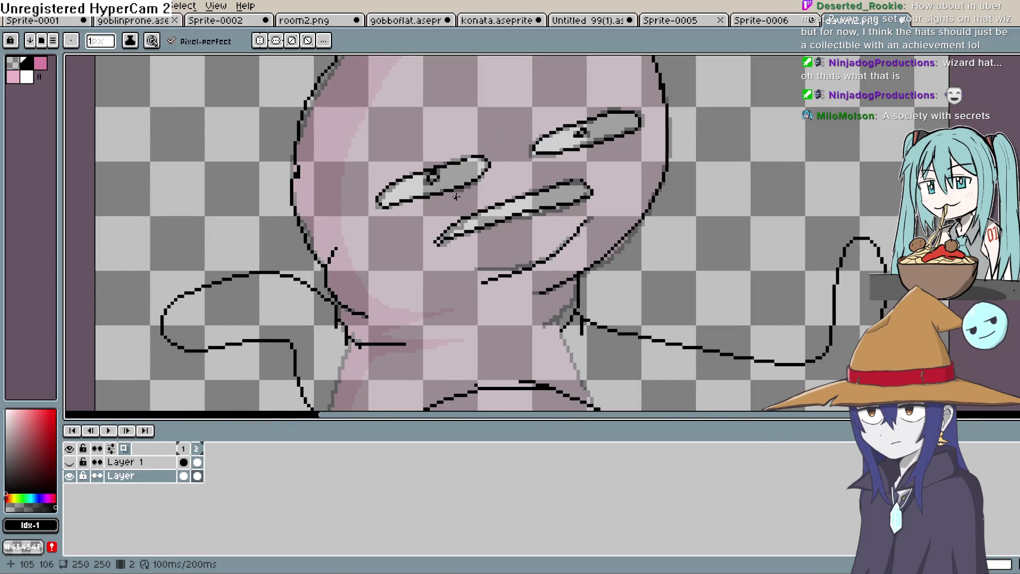
{"action": "key", "text": "h"}
{"action": "left_click_drag", "start_coordinate": [533, 303], "coordinate": [524, 247]}
{"action": "scroll", "coordinate": [525, 248], "scroll_direction": "down", "scroll_amount": 1}
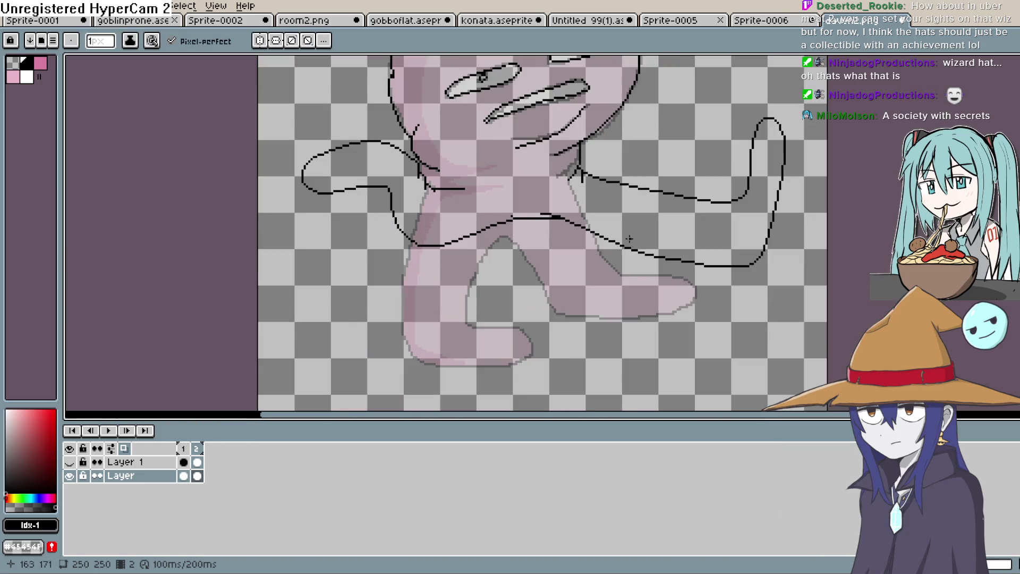
{"action": "scroll", "coordinate": [585, 276], "scroll_direction": "down", "scroll_amount": 3}
{"action": "left_click_drag", "start_coordinate": [585, 314], "coordinate": [551, 297]}
{"action": "key", "text": "b"}
{"action": "left_click", "coordinate": [186, 476]}
{"action": "left_click", "coordinate": [197, 476]}
{"action": "left_click", "coordinate": [186, 476]}
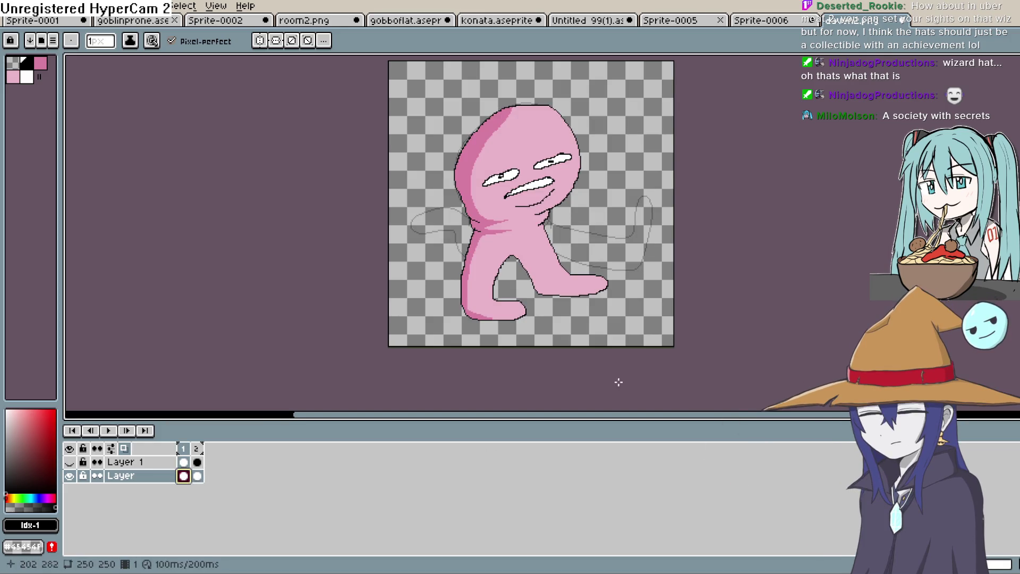
Check frame 1's properties, remove a stray frame, then add a New Empty Frame from the frame header menu.
{"action": "double_click", "coordinate": [183, 449]}
{"action": "left_click", "coordinate": [585, 320]}
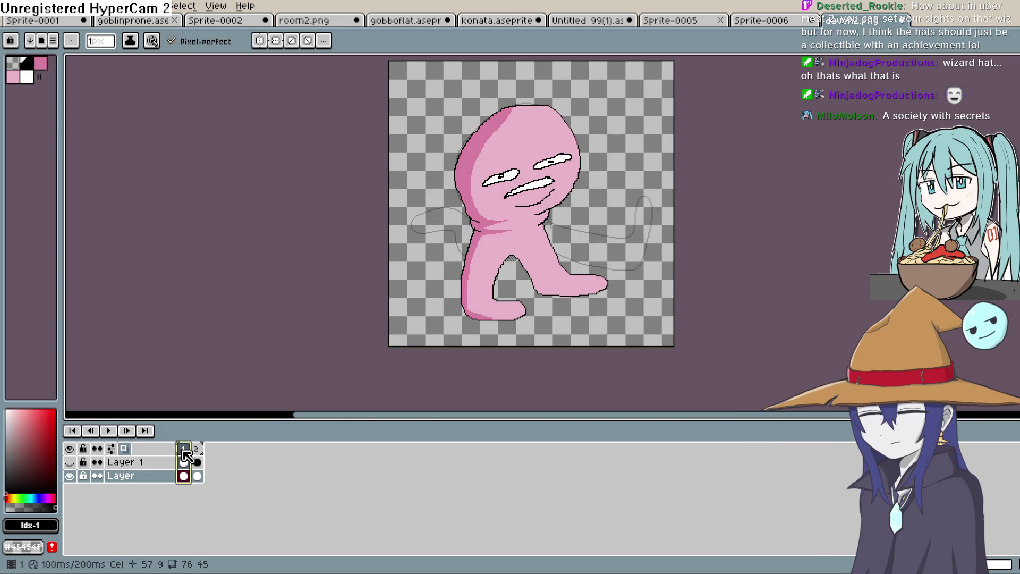
{"action": "right_click", "coordinate": [185, 453]}
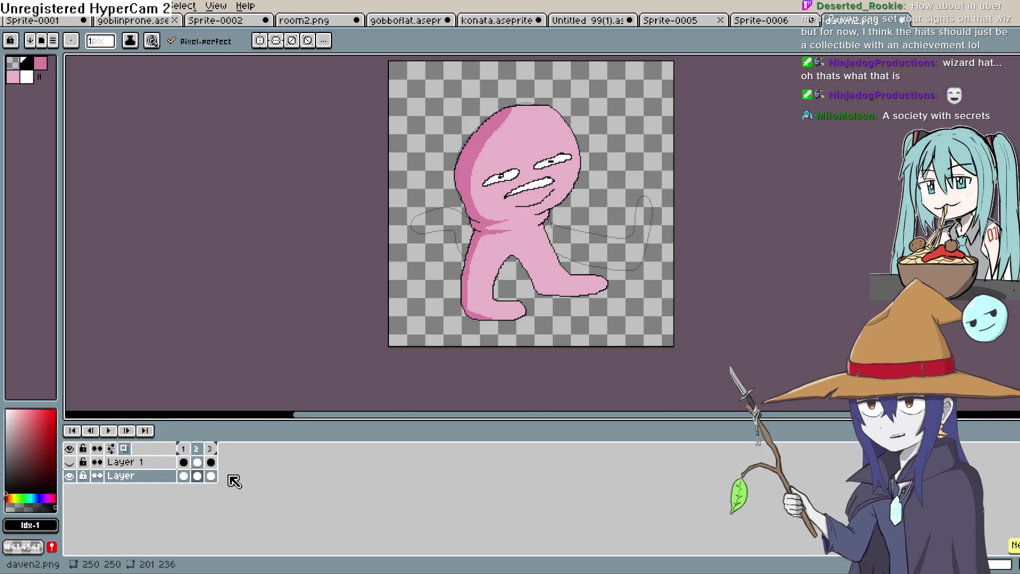
{"action": "key", "text": "alt+c"}
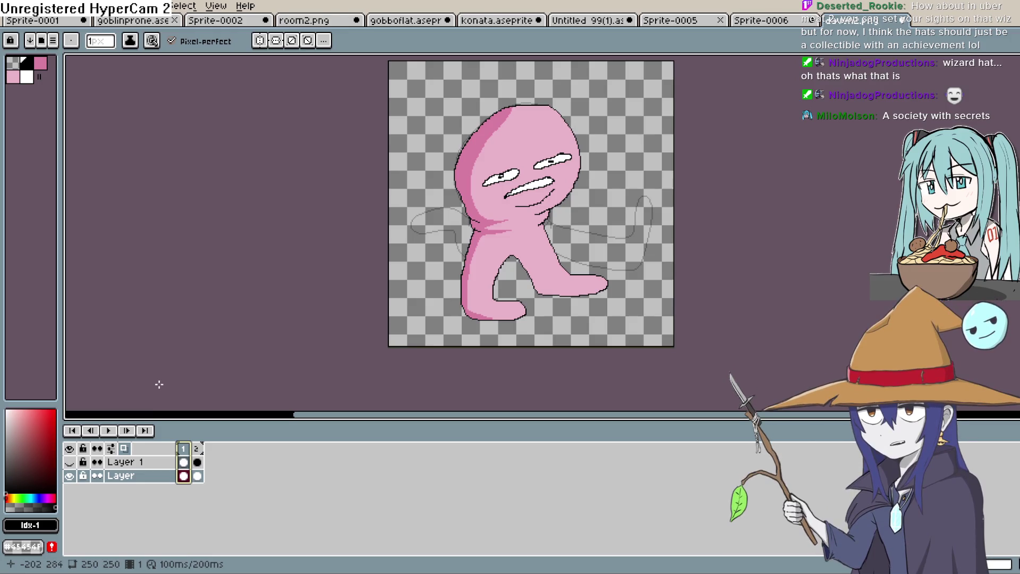
{"action": "right_click", "coordinate": [187, 453]}
{"action": "left_click", "coordinate": [256, 485]}
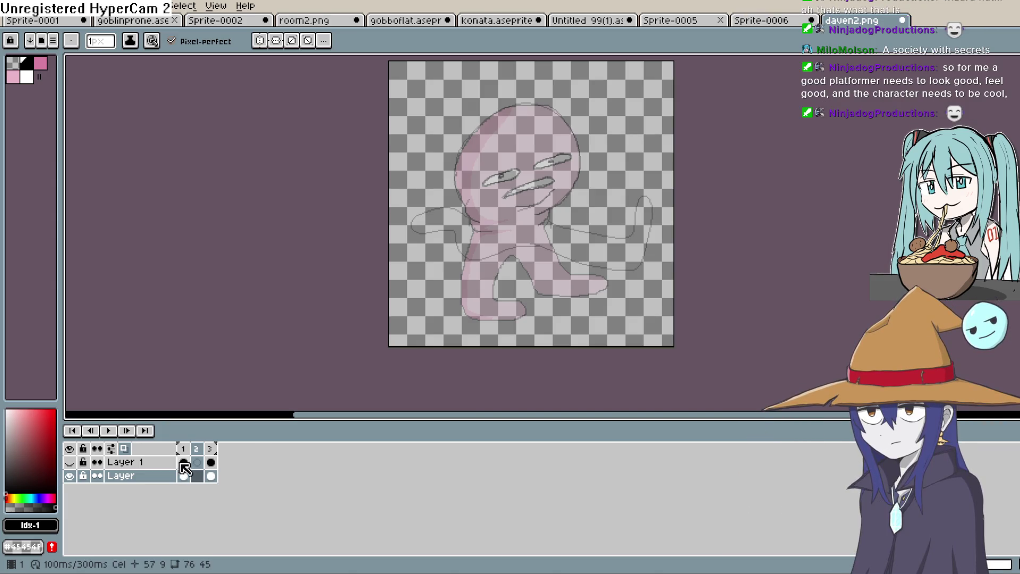
Return to frame 1's coloured cel and sample the dark pink from the body.
{"action": "key", "text": "Left"}
{"action": "key", "text": "Up"}
{"action": "scroll", "coordinate": [558, 221], "scroll_direction": "up", "scroll_amount": 2}
{"action": "key", "text": "i"}
{"action": "scroll", "coordinate": [770, 164], "scroll_direction": "up", "scroll_amount": 3}
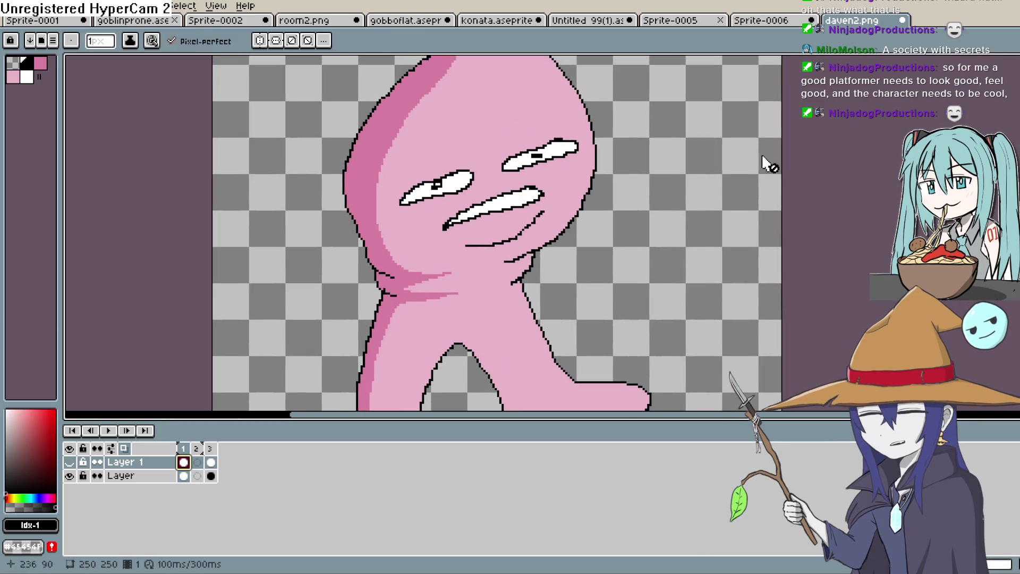
{"action": "left_click", "coordinate": [364, 205]}
{"action": "key", "text": "h"}
{"action": "mouse_move", "coordinate": [635, 185]}
{"action": "left_mouse_down"}
{"action": "mouse_move", "coordinate": [654, 216]}
{"action": "mouse_move", "coordinate": [656, 174]}
{"action": "mouse_move", "coordinate": [646, 193]}
{"action": "left_mouse_up"}
{"action": "key", "text": "b"}
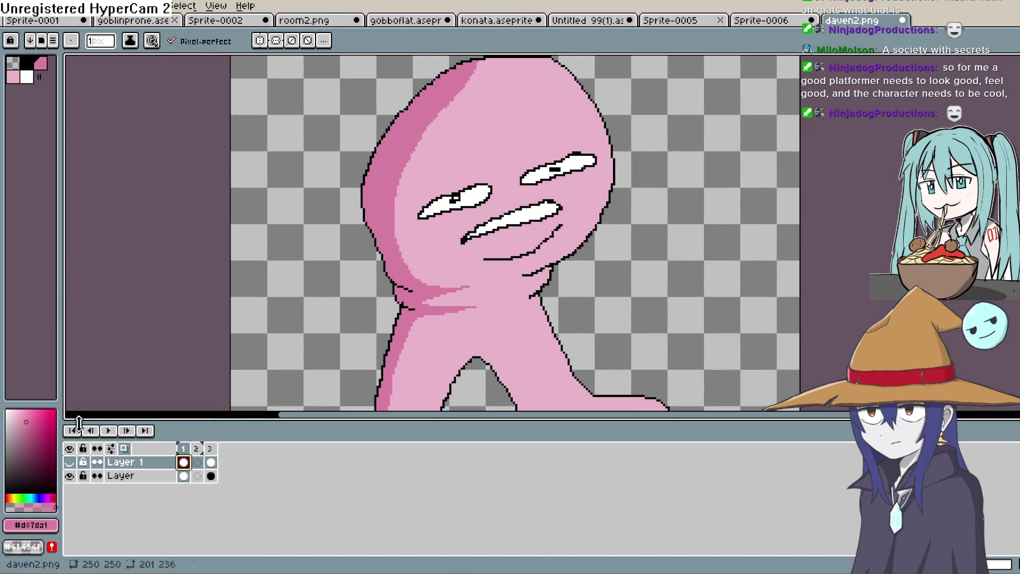
Choose a light pink and draw a 2-pixel shine on the head's upper right.
{"action": "left_click", "coordinate": [21, 411]}
{"action": "left_click", "coordinate": [37, 422]}
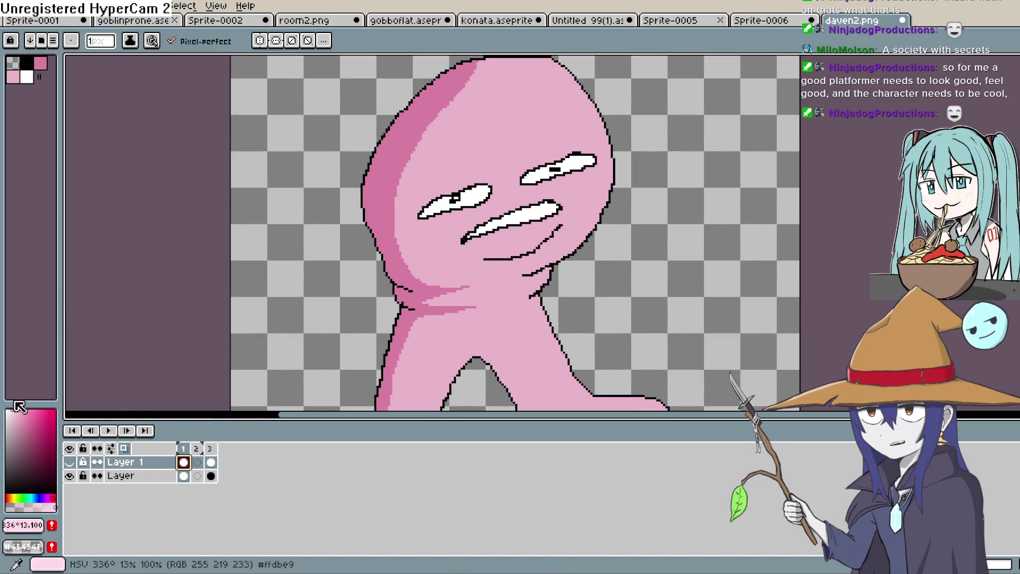
{"action": "left_click_drag", "start_coordinate": [573, 77], "coordinate": [511, 107]}
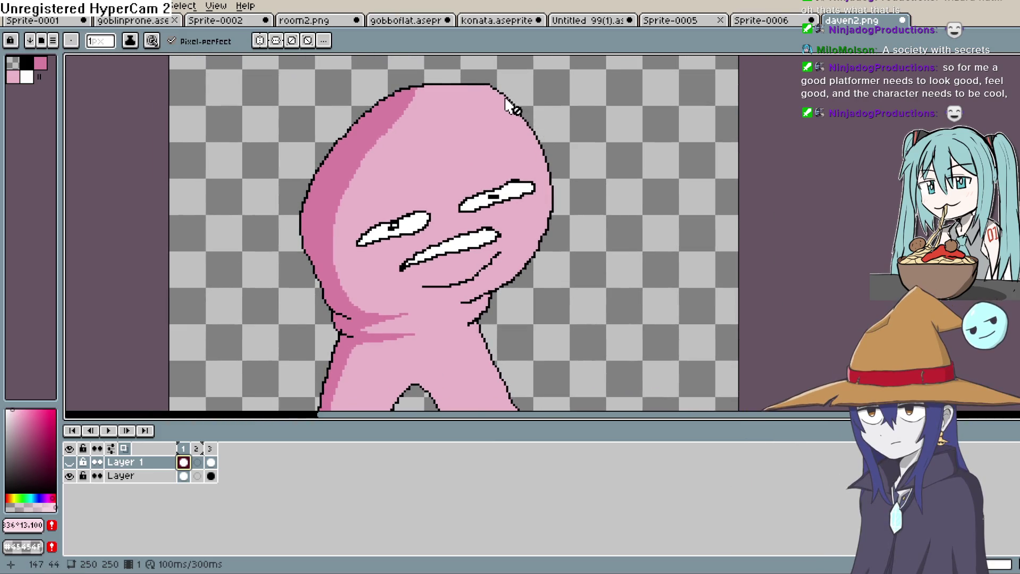
{"action": "left_click", "coordinate": [184, 475]}
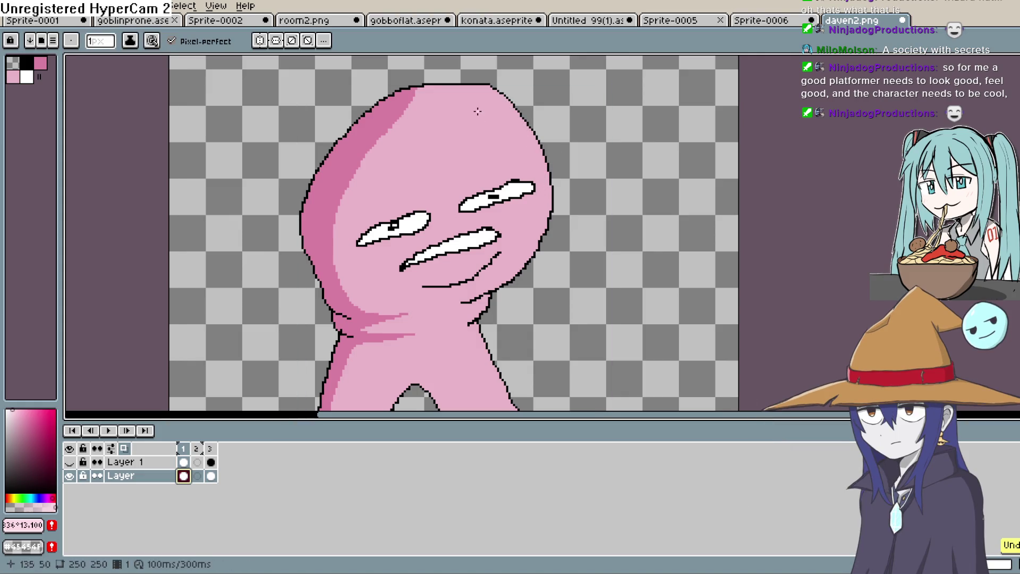
{"action": "left_click_drag", "start_coordinate": [473, 109], "coordinate": [495, 134]}
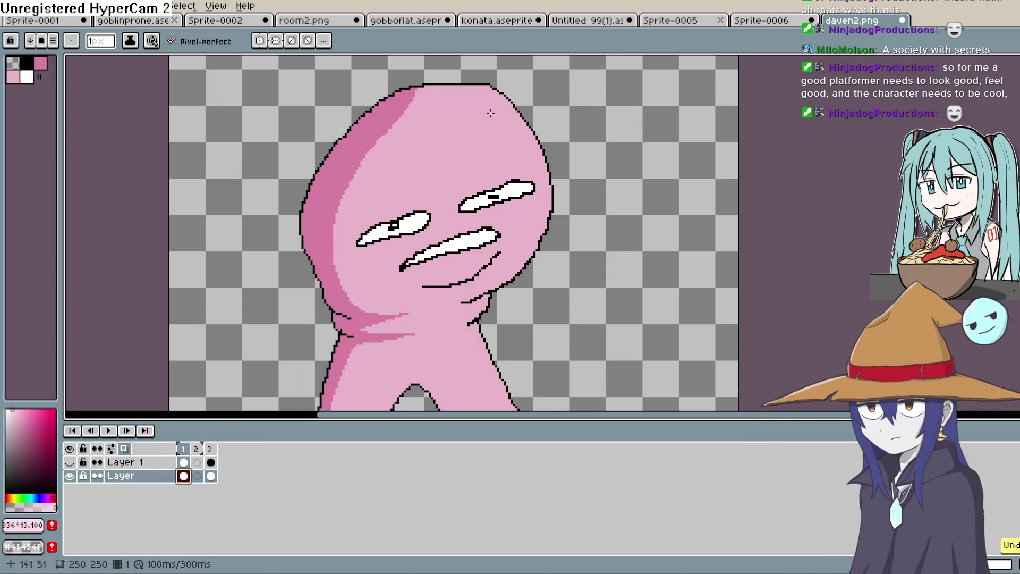
{"action": "key", "text": "e"}
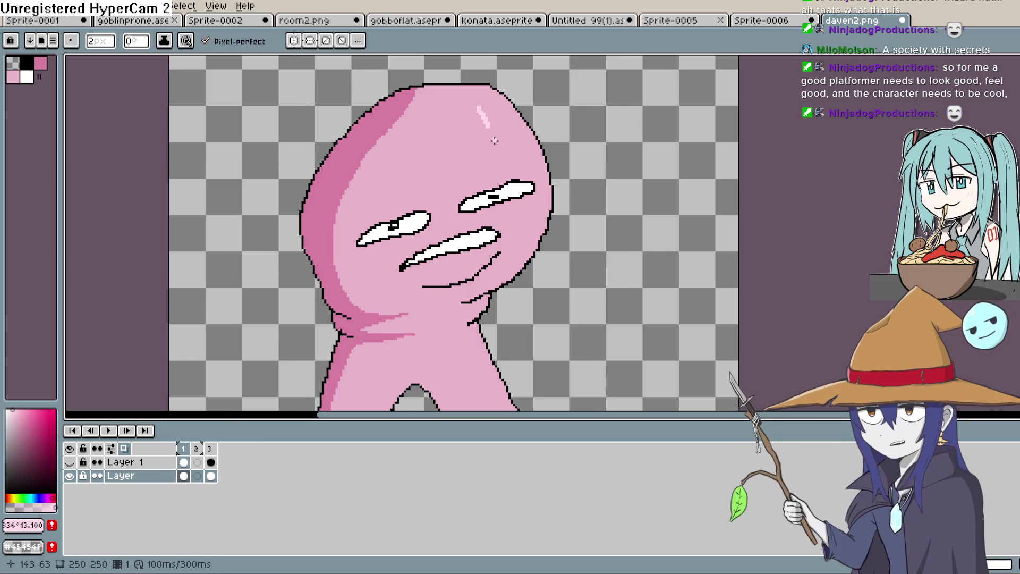
{"action": "left_click_drag", "start_coordinate": [494, 141], "coordinate": [495, 142]}
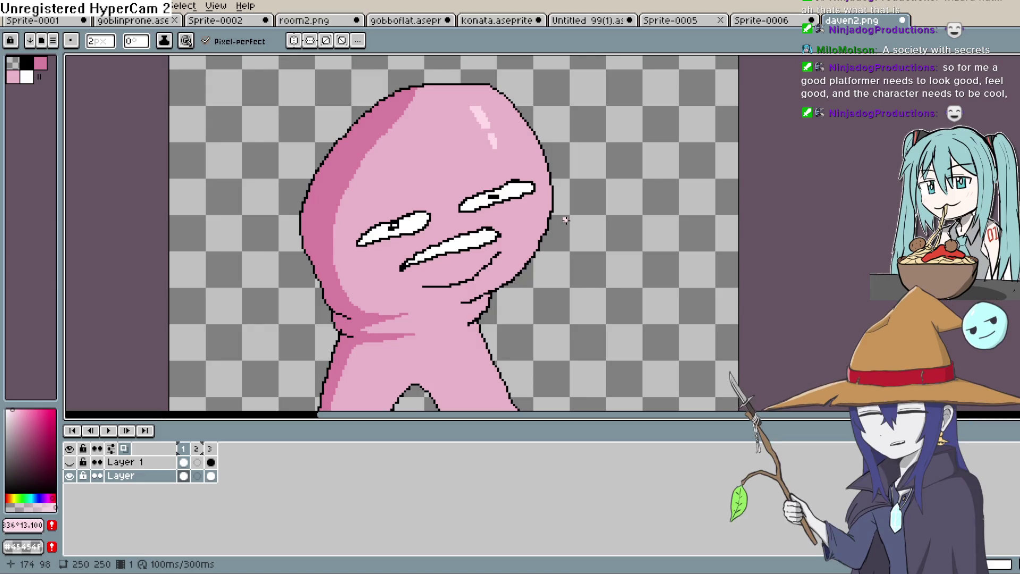
Pan to the body and go to the in-between frame 2.
{"action": "left_click_drag", "start_coordinate": [563, 222], "coordinate": [554, 167]}
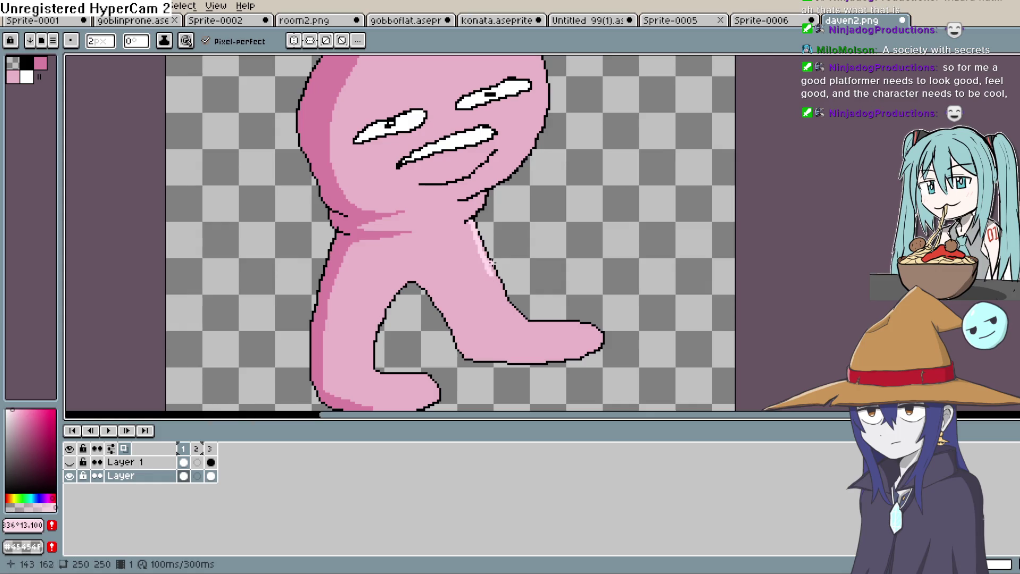
{"action": "scroll", "coordinate": [526, 205], "scroll_direction": "down", "scroll_amount": 2}
{"action": "scroll", "coordinate": [533, 228], "scroll_direction": "up", "scroll_amount": 1}
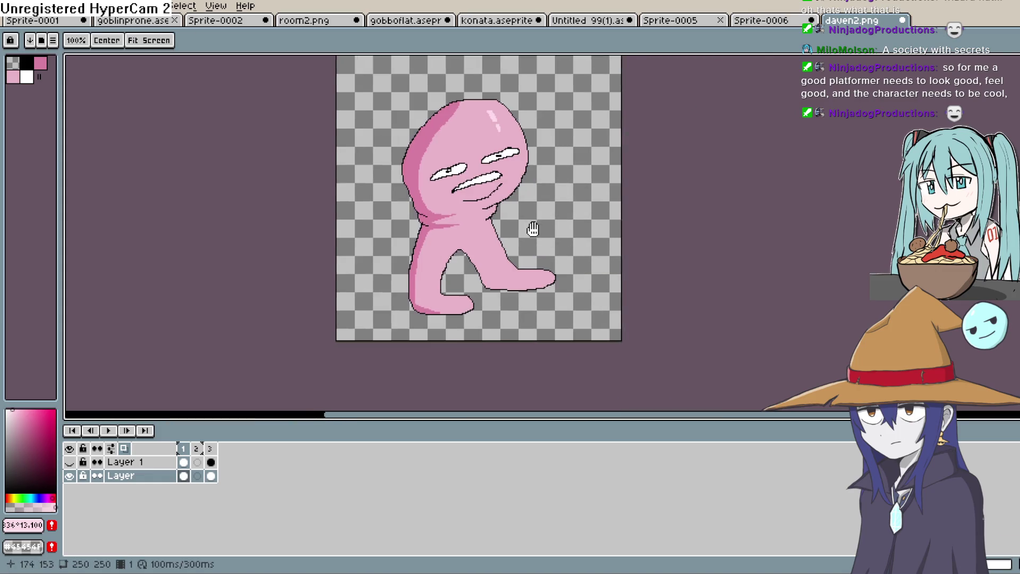
{"action": "left_click", "coordinate": [198, 476]}
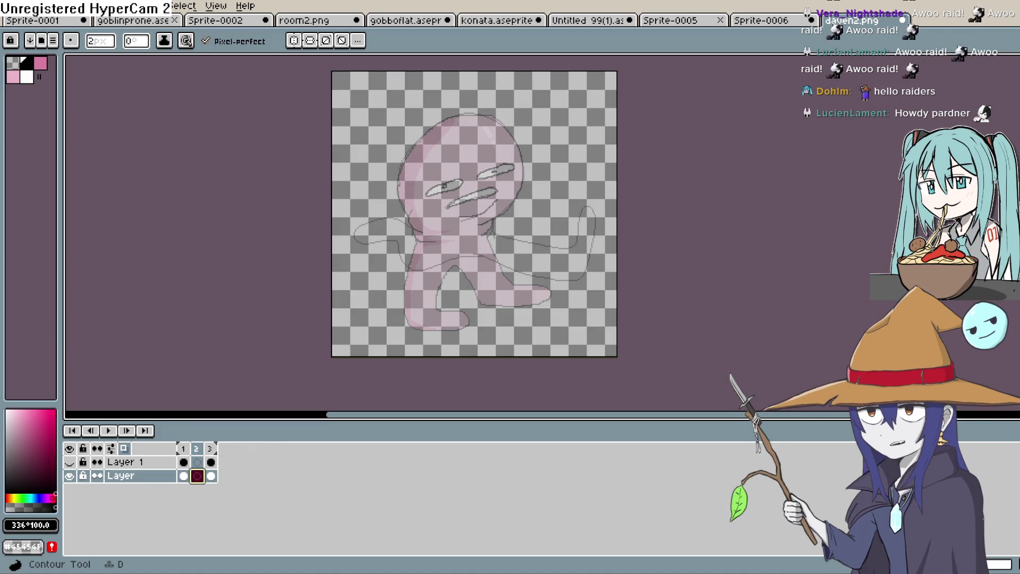
Switch from Aseprite to the game project editor.
{"action": "key", "text": "alt+Tab"}
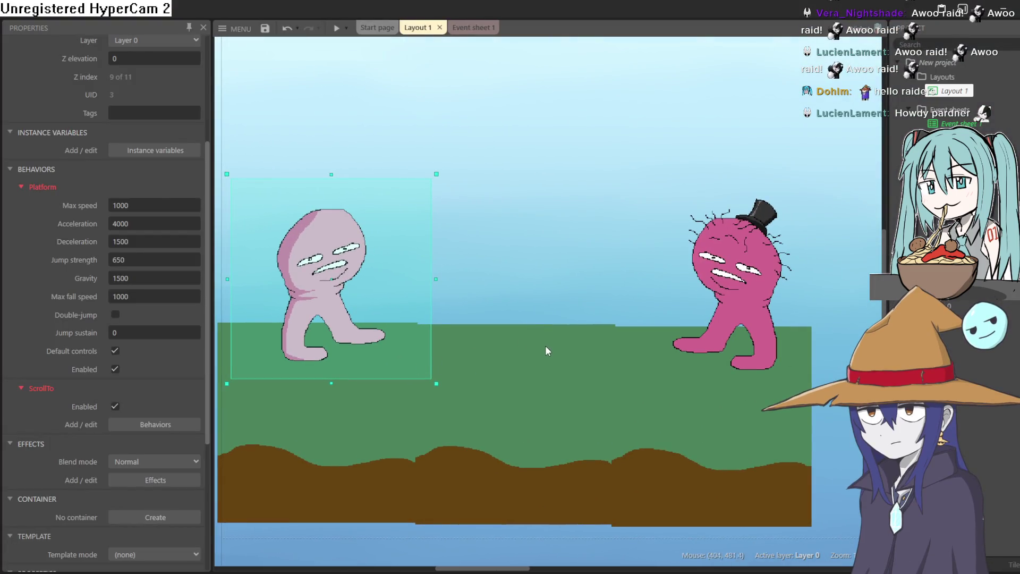
Drag the green-eyed pink character down onto the ground between the other two characters.
{"action": "scroll", "coordinate": [547, 344], "scroll_direction": "down", "scroll_amount": 3}
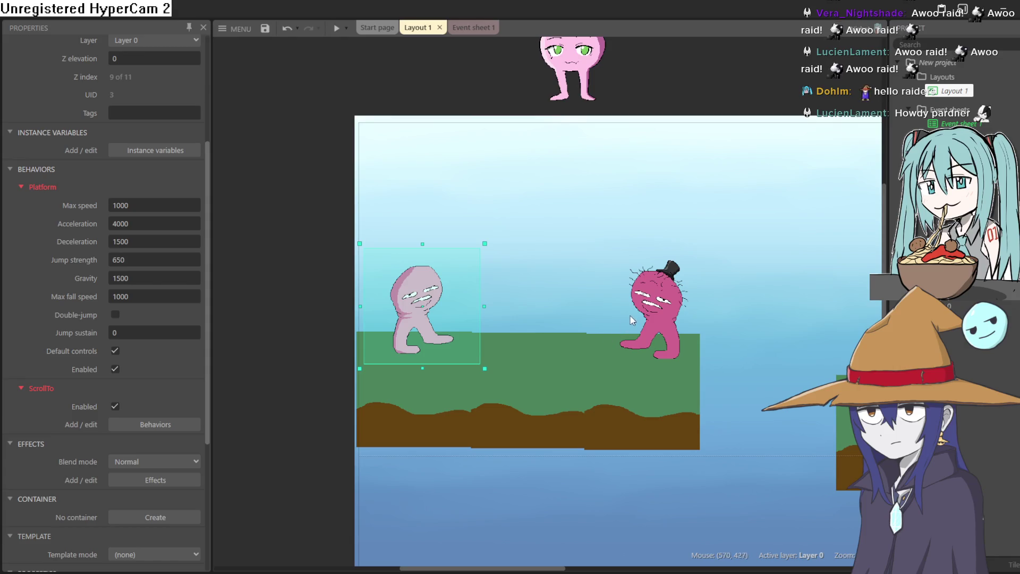
{"action": "scroll", "coordinate": [610, 336], "scroll_direction": "right", "scroll_amount": 1}
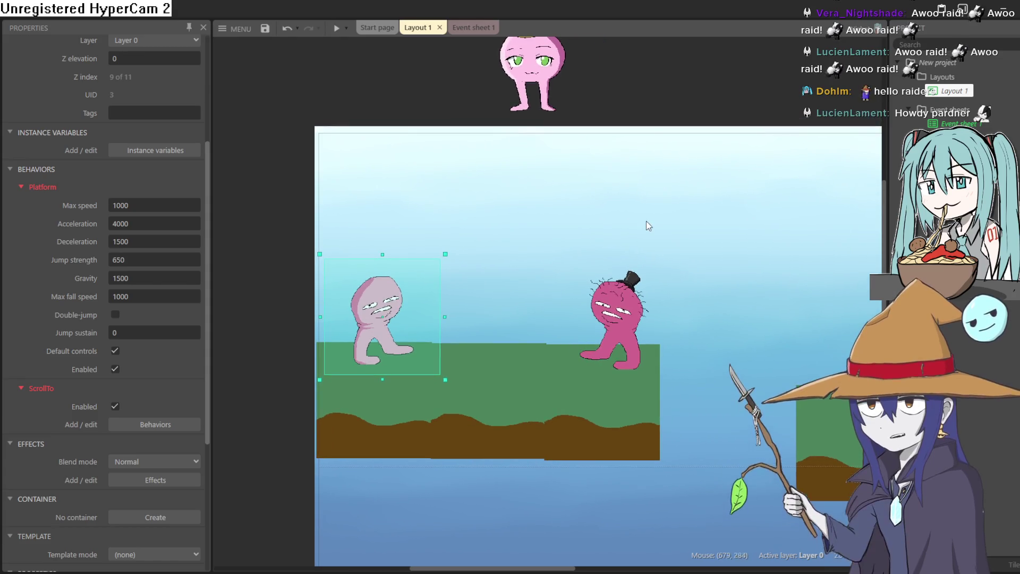
{"action": "left_click_drag", "start_coordinate": [566, 66], "coordinate": [565, 106]}
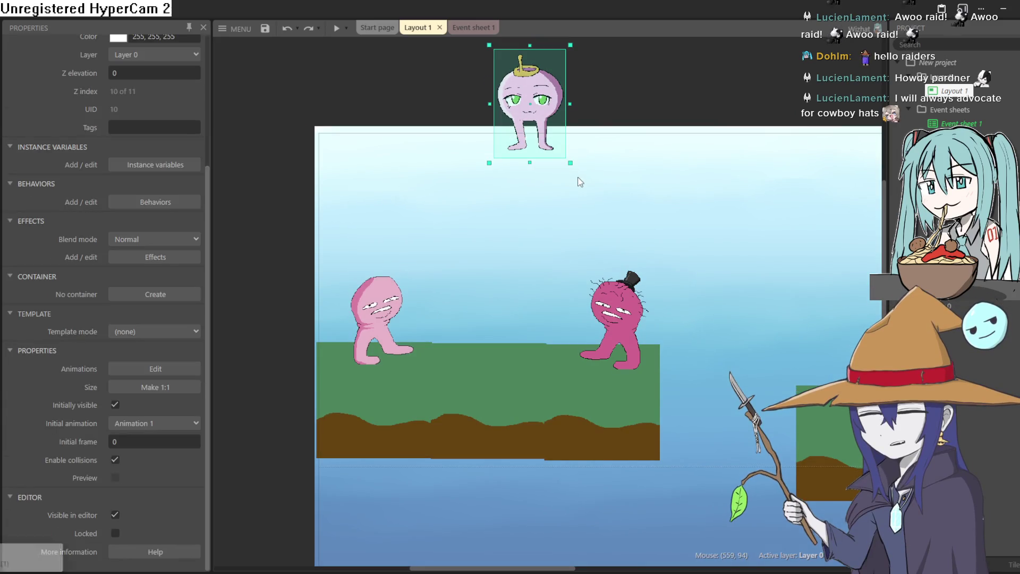
{"action": "mouse_move", "coordinate": [547, 69]}
{"action": "left_mouse_down"}
{"action": "mouse_move", "coordinate": [520, 282]}
{"action": "mouse_move", "coordinate": [531, 283]}
{"action": "left_mouse_up"}
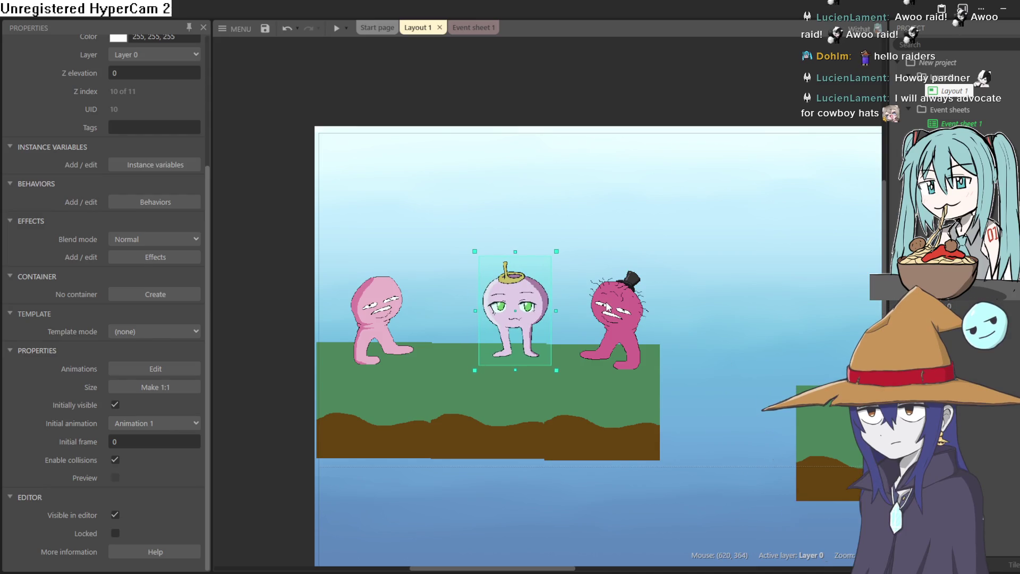
Inspect the left pink character and the top-hat magenta character, then run a level preview.
{"action": "left_click", "coordinate": [401, 324]}
{"action": "scroll", "coordinate": [402, 324], "scroll_direction": "up", "scroll_amount": 5}
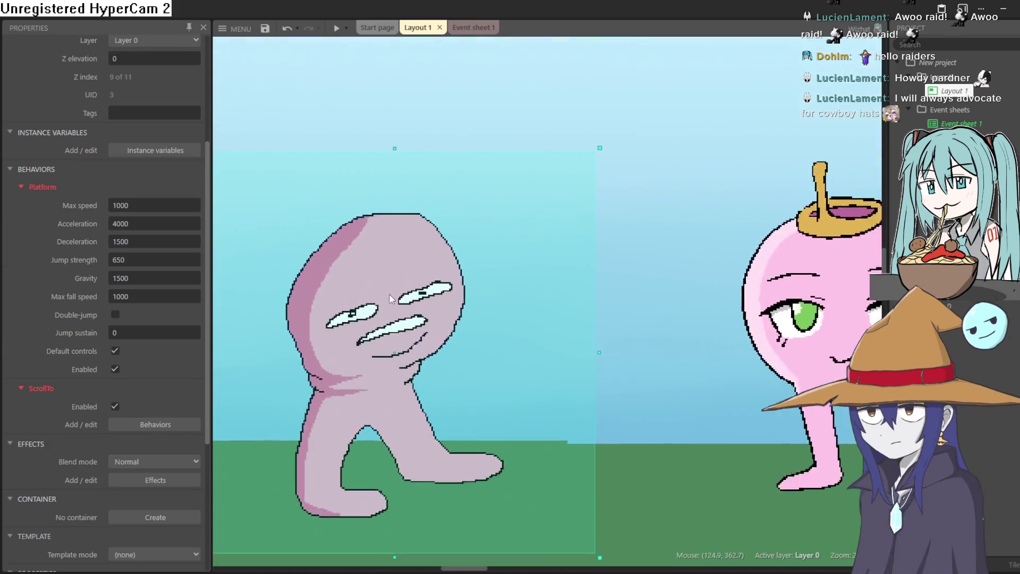
{"action": "scroll", "coordinate": [598, 300], "scroll_direction": "right", "scroll_amount": 5}
{"action": "scroll", "coordinate": [475, 335], "scroll_direction": "left", "scroll_amount": 4}
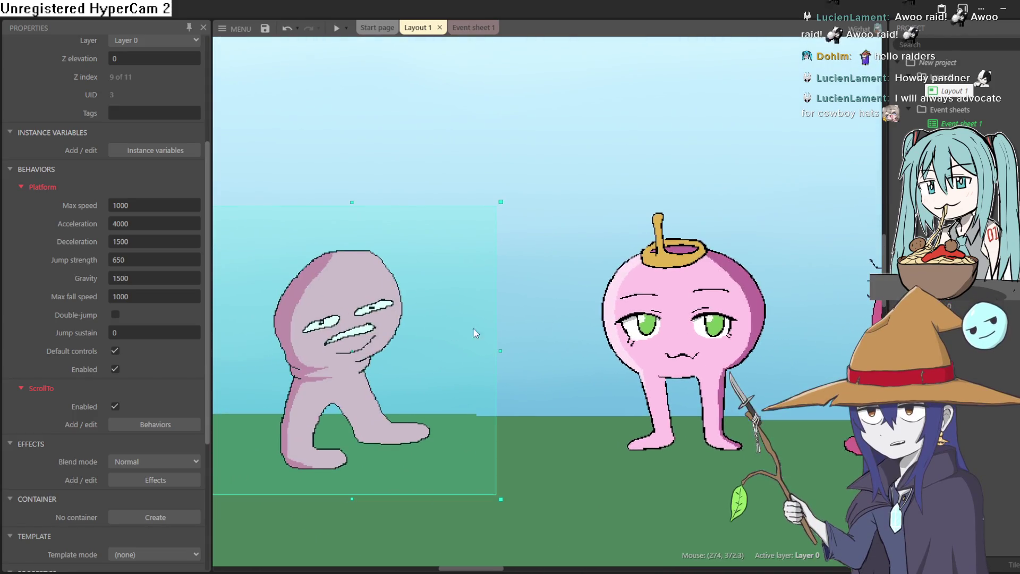
{"action": "scroll", "coordinate": [357, 331], "scroll_direction": "up", "scroll_amount": 2}
{"action": "scroll", "coordinate": [558, 300], "scroll_direction": "down", "scroll_amount": 3}
{"action": "scroll", "coordinate": [637, 265], "scroll_direction": "right", "scroll_amount": 8}
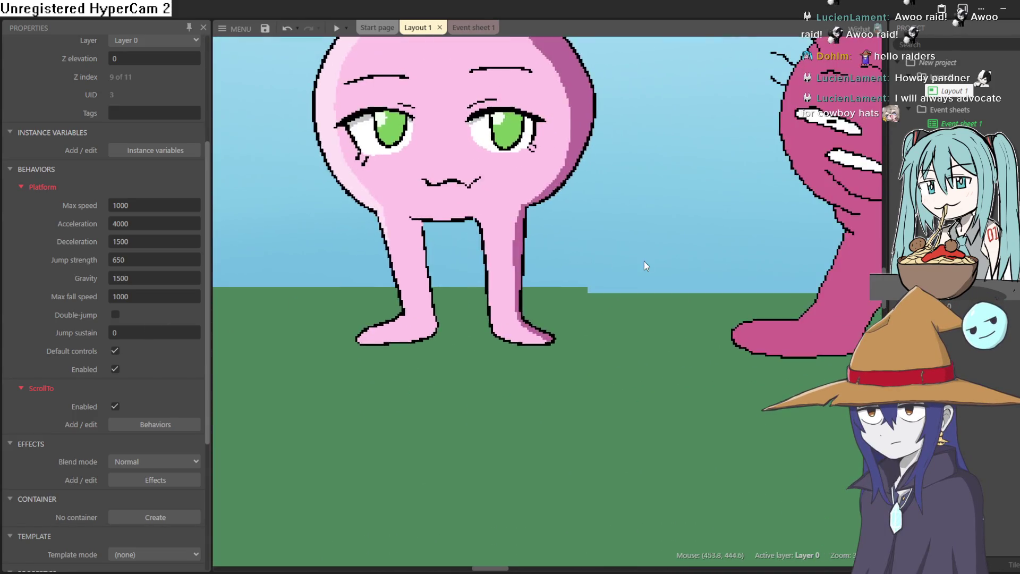
{"action": "left_click", "coordinate": [635, 221]}
{"action": "scroll", "coordinate": [669, 200], "scroll_direction": "down", "scroll_amount": 4}
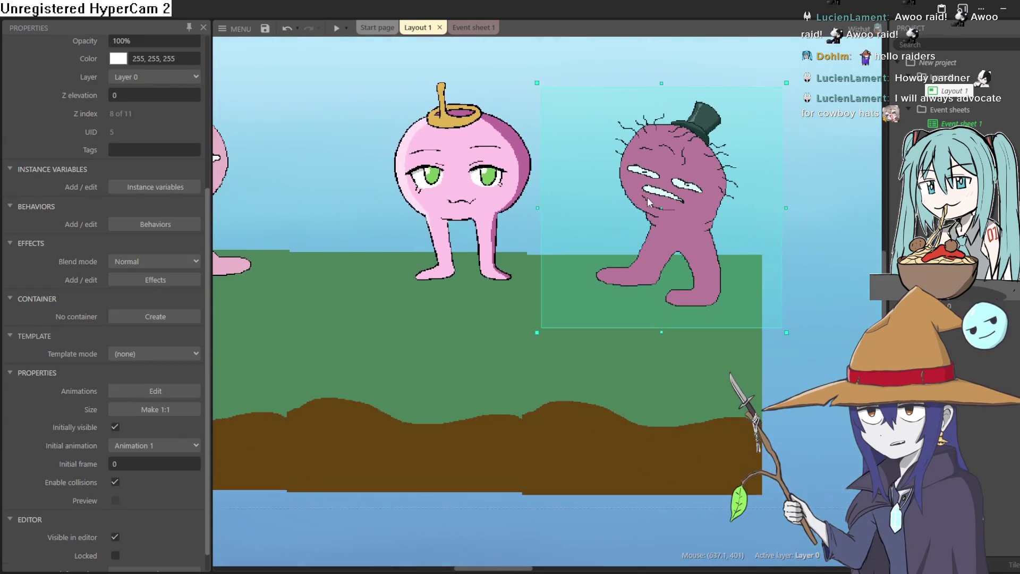
{"action": "scroll", "coordinate": [687, 272], "scroll_direction": "down", "scroll_amount": 3}
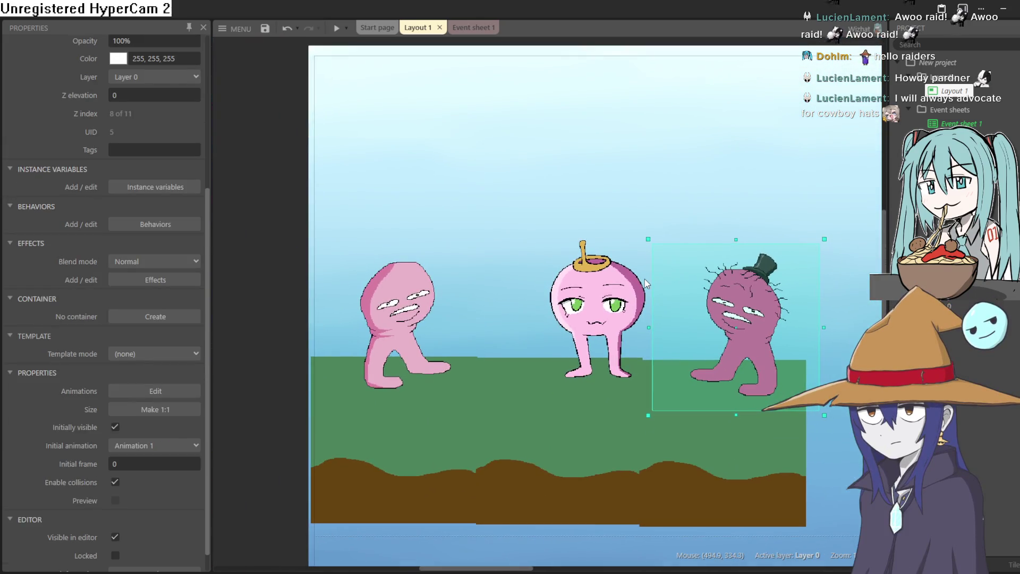
{"action": "left_click", "coordinate": [337, 30]}
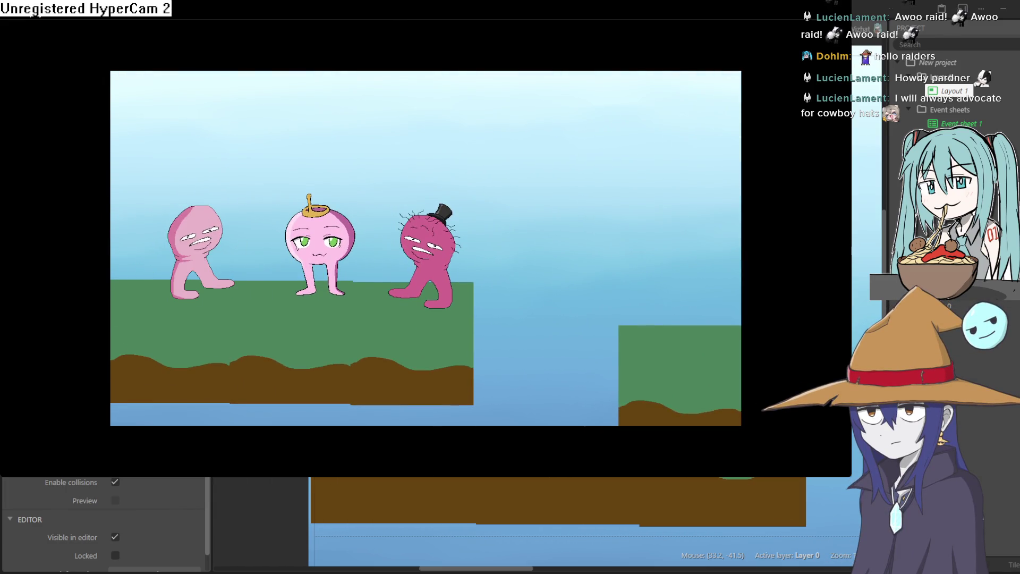
Close the Construct 3 game preview and switch back to the Aseprite sprite.
{"action": "left_click", "coordinate": [997, 20]}
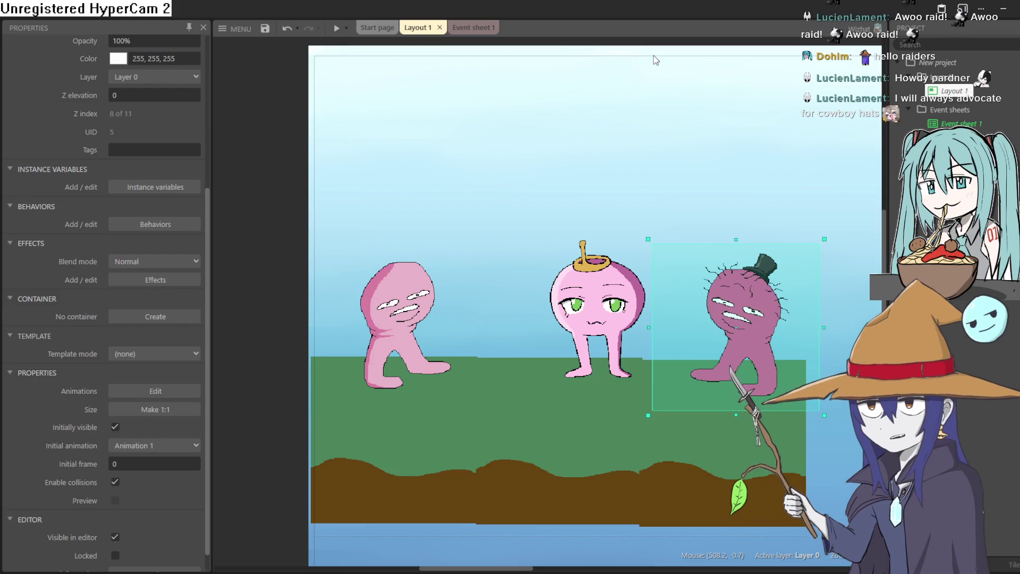
{"action": "scroll", "coordinate": [646, 107], "scroll_direction": "up", "scroll_amount": 2}
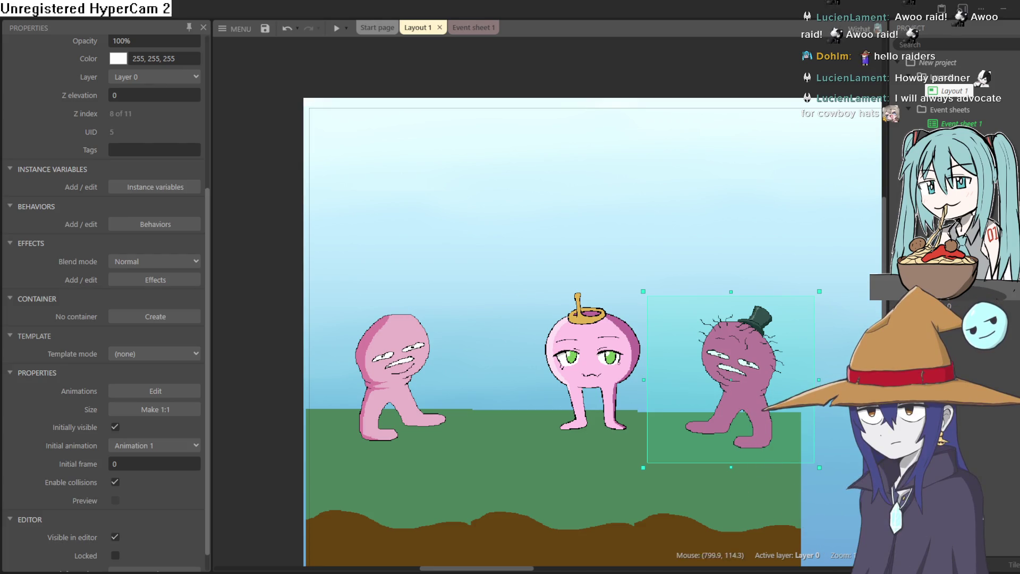
{"action": "key", "text": "alt+Tab"}
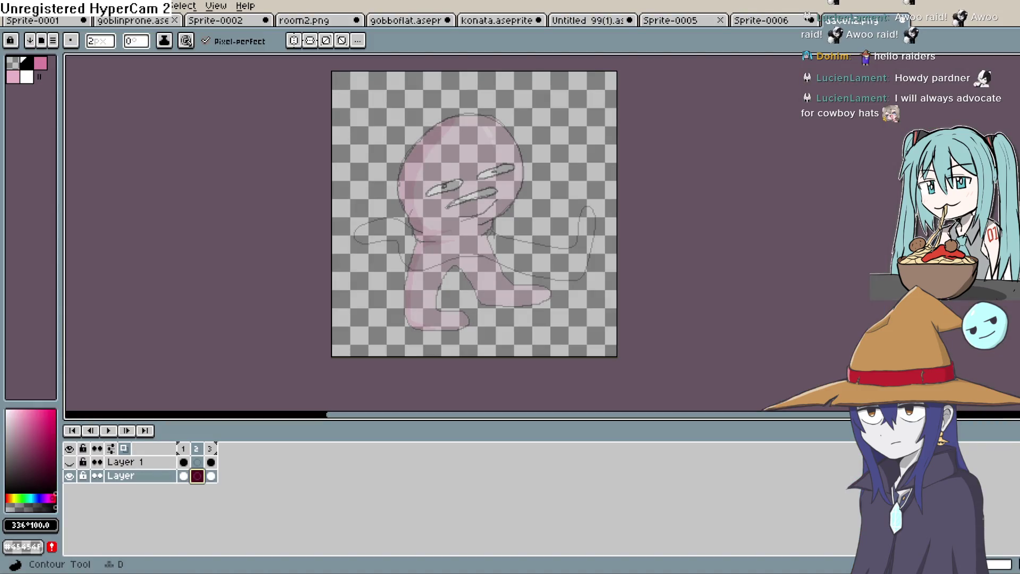
Undo a stray stroke on frame 2 and reduce the pencil brush to 1px.
{"action": "left_click_drag", "start_coordinate": [547, 260], "coordinate": [583, 210]}
{"action": "key", "text": "ctrl+z"}
{"action": "left_click", "coordinate": [185, 461]}
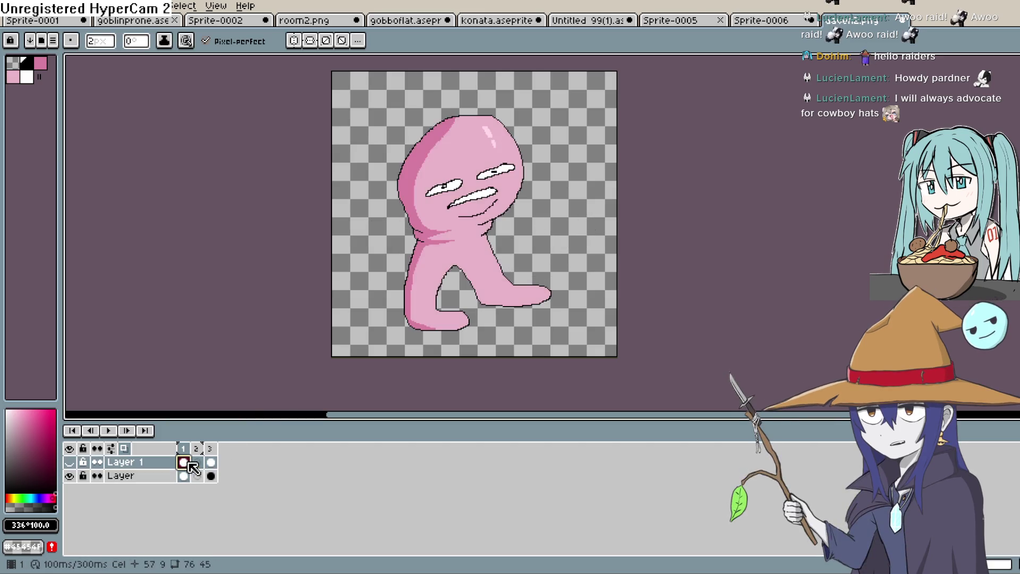
{"action": "left_click", "coordinate": [196, 475]}
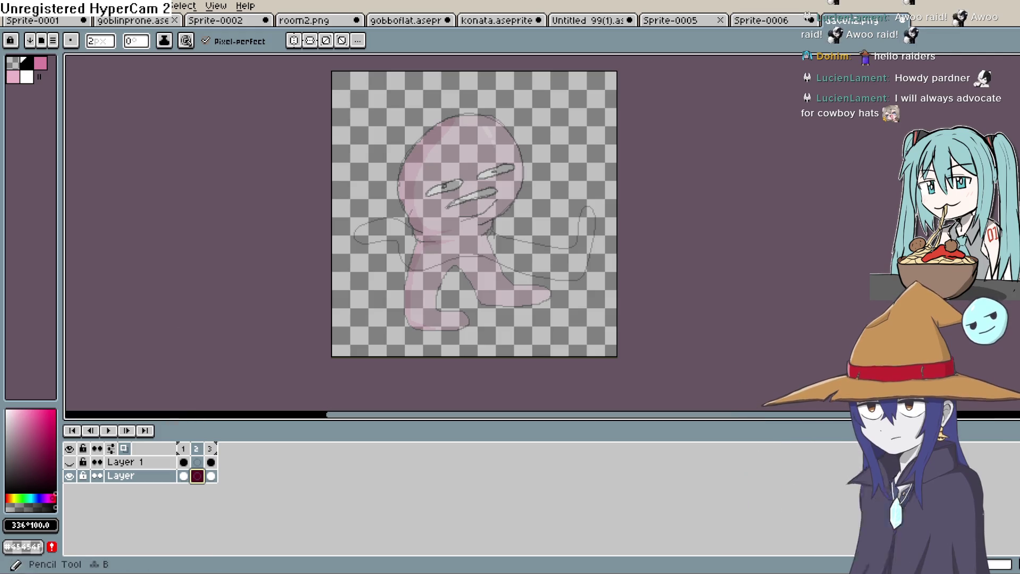
{"action": "left_click", "coordinate": [96, 41]}
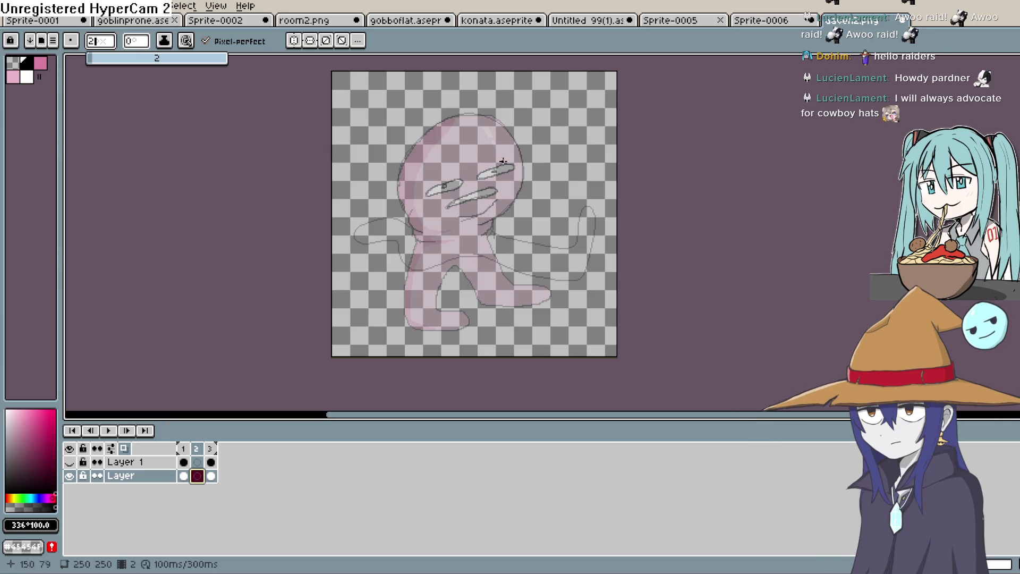
{"action": "key", "text": "Return"}
{"action": "key", "text": "minus"}
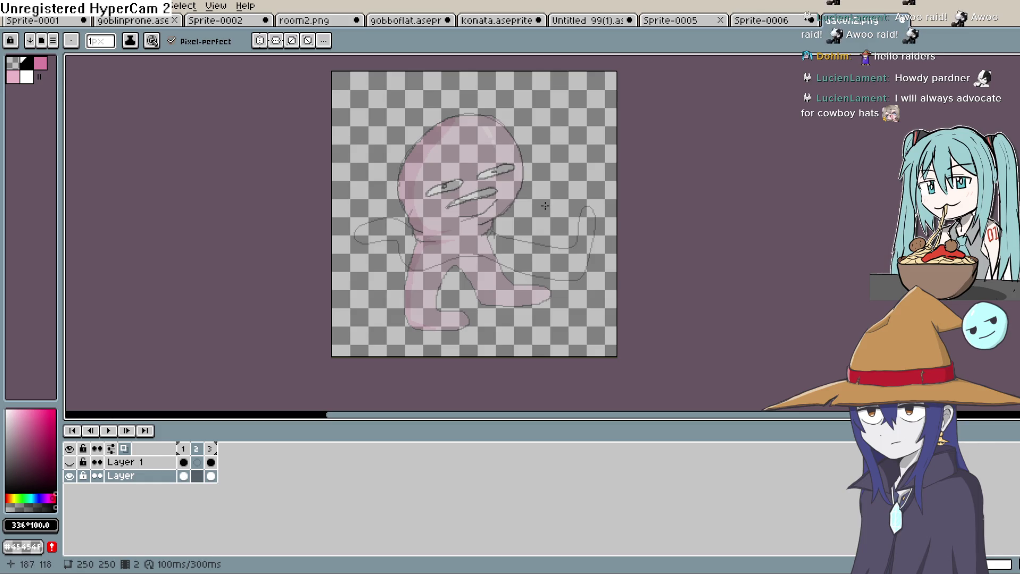
Trace the neck, the right arm's lower edge, the under-arm line and the head's right edge in black.
{"action": "scroll", "coordinate": [545, 206], "scroll_direction": "up", "scroll_amount": 3}
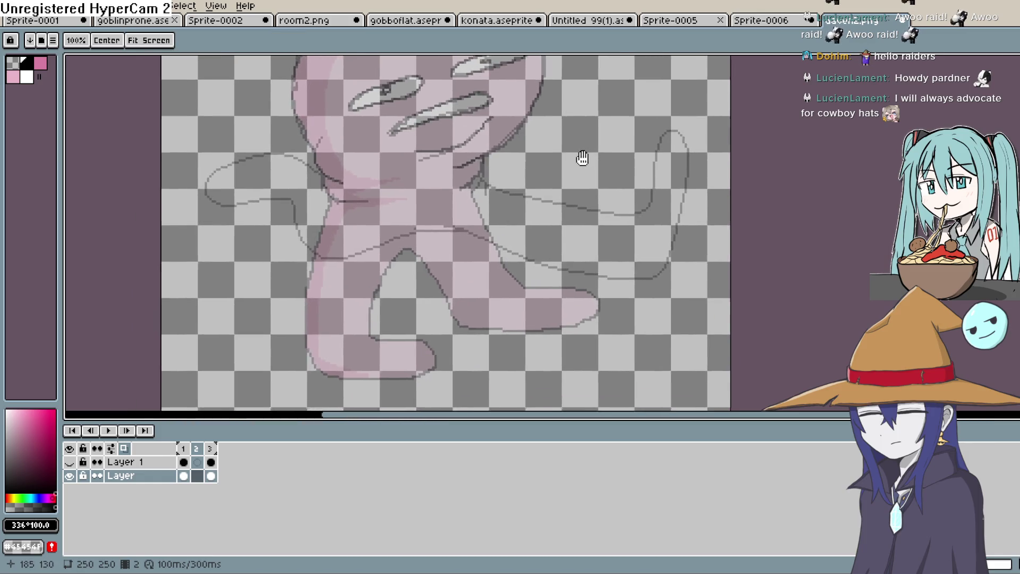
{"action": "scroll", "coordinate": [616, 213], "scroll_direction": "down", "scroll_amount": 2}
{"action": "scroll", "coordinate": [562, 234], "scroll_direction": "up", "scroll_amount": 2}
{"action": "mouse_move", "coordinate": [501, 198]}
{"action": "left_mouse_down"}
{"action": "mouse_move", "coordinate": [494, 287]}
{"action": "mouse_move", "coordinate": [495, 237]}
{"action": "mouse_move", "coordinate": [512, 183]}
{"action": "mouse_move", "coordinate": [478, 238]}
{"action": "left_mouse_up"}
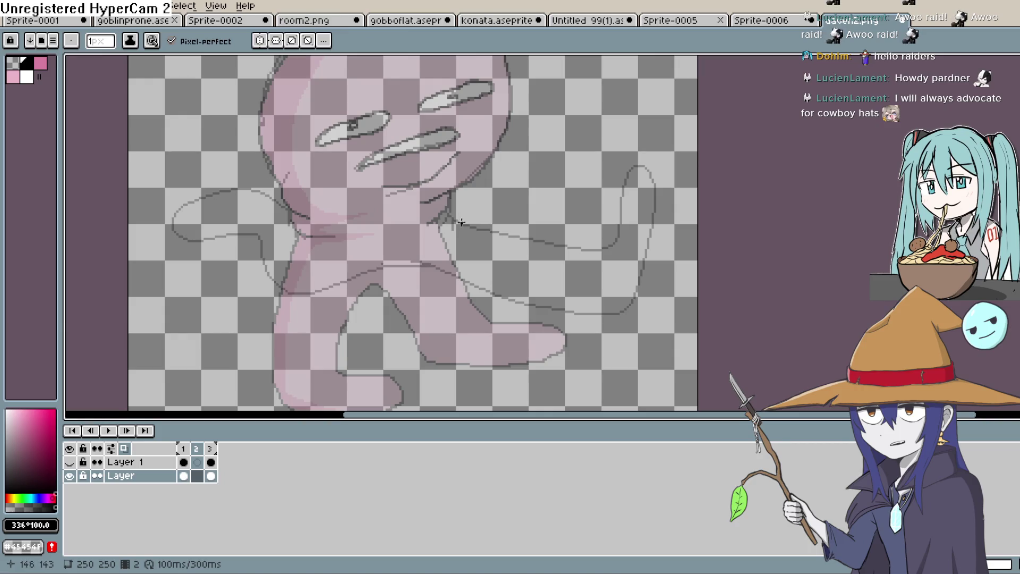
{"action": "mouse_move", "coordinate": [450, 194]}
{"action": "left_mouse_down"}
{"action": "mouse_move", "coordinate": [452, 220]}
{"action": "mouse_move", "coordinate": [587, 248]}
{"action": "mouse_move", "coordinate": [535, 251]}
{"action": "mouse_move", "coordinate": [611, 246]}
{"action": "left_mouse_up"}
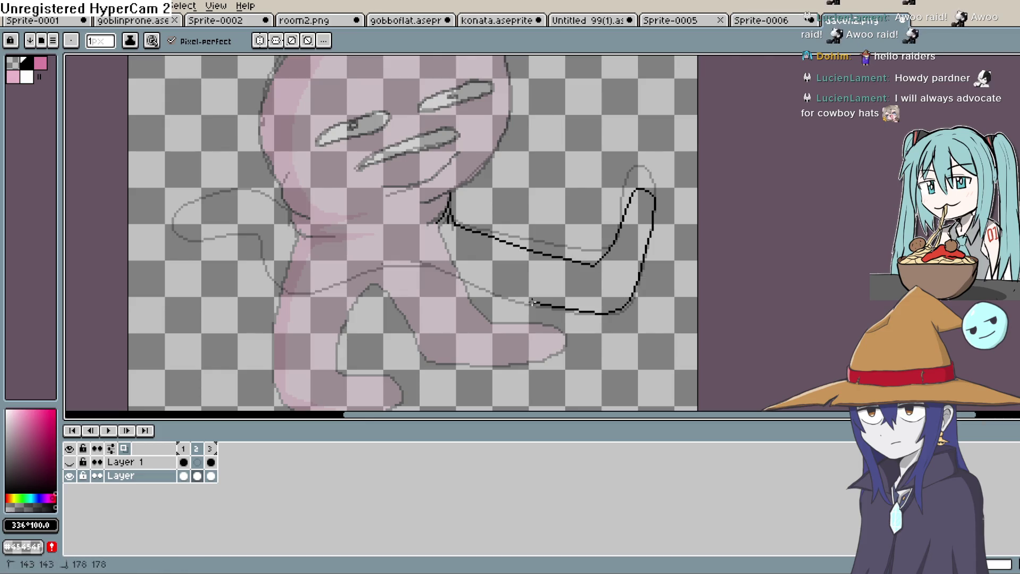
{"action": "left_click_drag", "start_coordinate": [418, 261], "coordinate": [375, 267]}
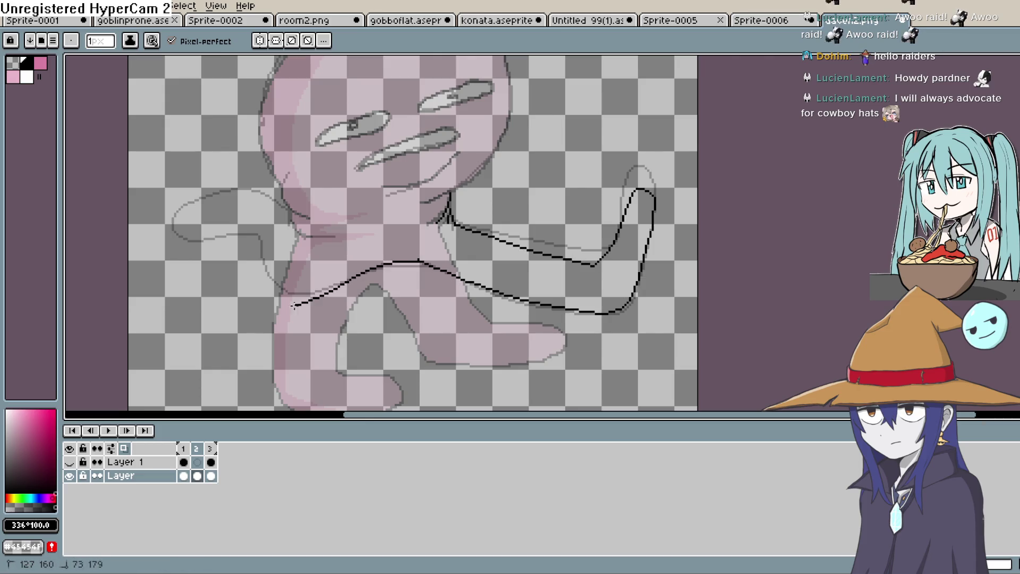
{"action": "mouse_move", "coordinate": [170, 234]}
{"action": "left_mouse_down"}
{"action": "mouse_move", "coordinate": [234, 202]}
{"action": "mouse_move", "coordinate": [343, 242]}
{"action": "mouse_move", "coordinate": [296, 216]}
{"action": "mouse_move", "coordinate": [284, 177]}
{"action": "left_mouse_up"}
{"action": "left_click_drag", "start_coordinate": [439, 178], "coordinate": [440, 239]}
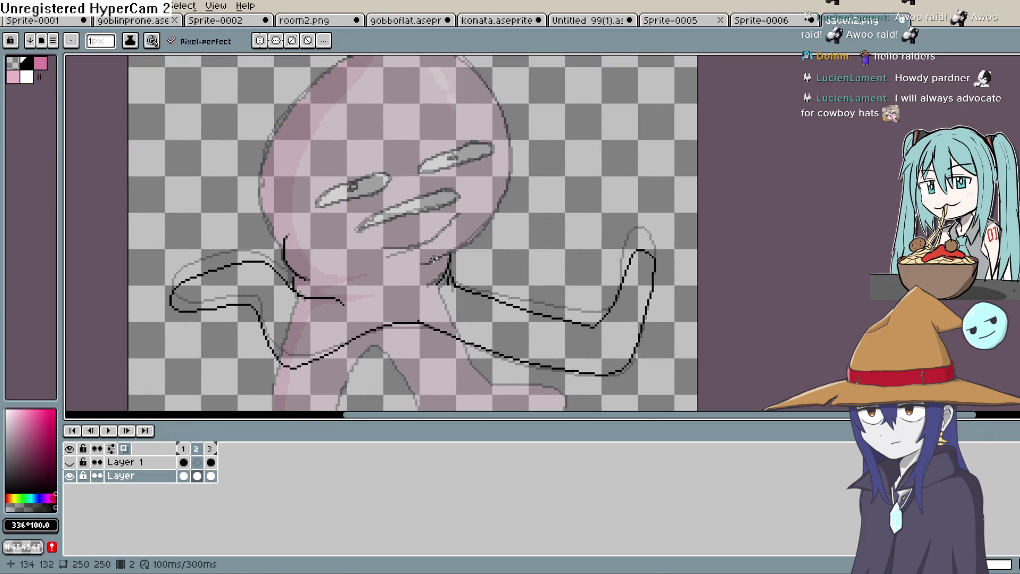
{"action": "mouse_move", "coordinate": [523, 198]}
{"action": "left_mouse_down"}
{"action": "mouse_move", "coordinate": [519, 217]}
{"action": "mouse_move", "coordinate": [494, 199]}
{"action": "left_mouse_up"}
{"action": "left_click_drag", "start_coordinate": [493, 128], "coordinate": [471, 93]}
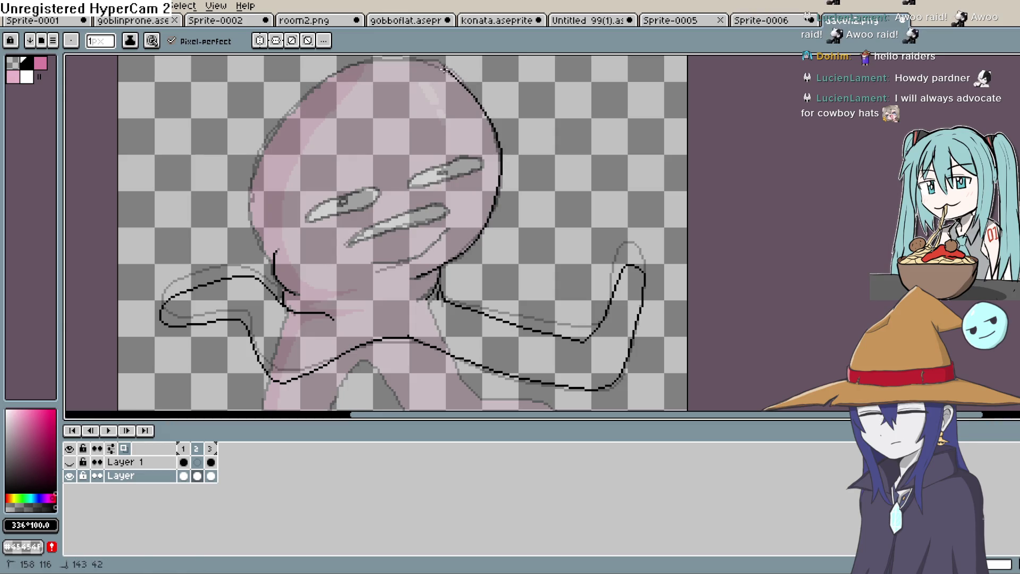
{"action": "left_click_drag", "start_coordinate": [495, 127], "coordinate": [476, 188]}
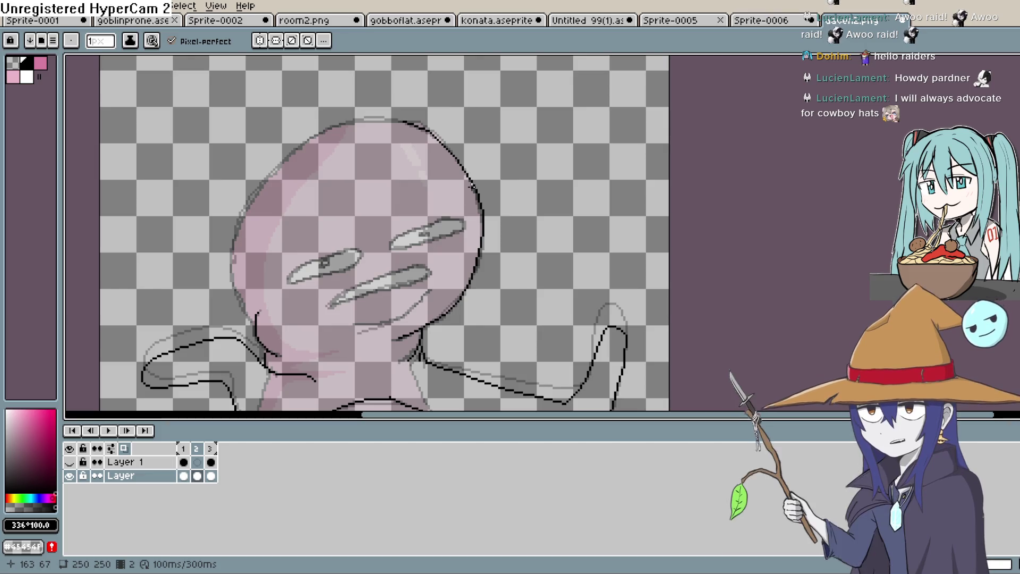
Trace the upper-left outline of the head.
{"action": "key", "text": "space"}
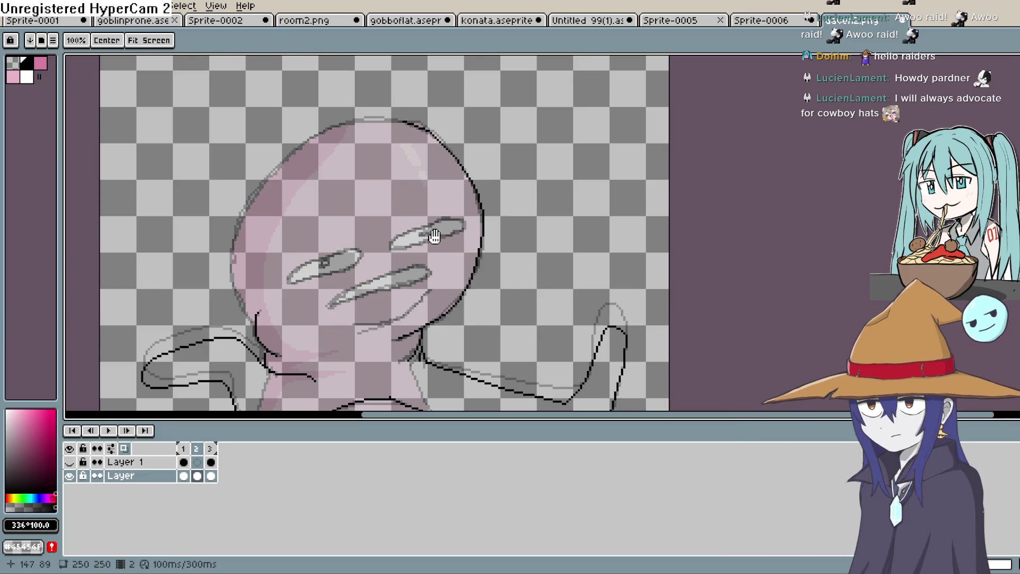
{"action": "left_click_drag", "start_coordinate": [422, 234], "coordinate": [534, 181]}
{"action": "left_click_drag", "start_coordinate": [534, 76], "coordinate": [536, 97]}
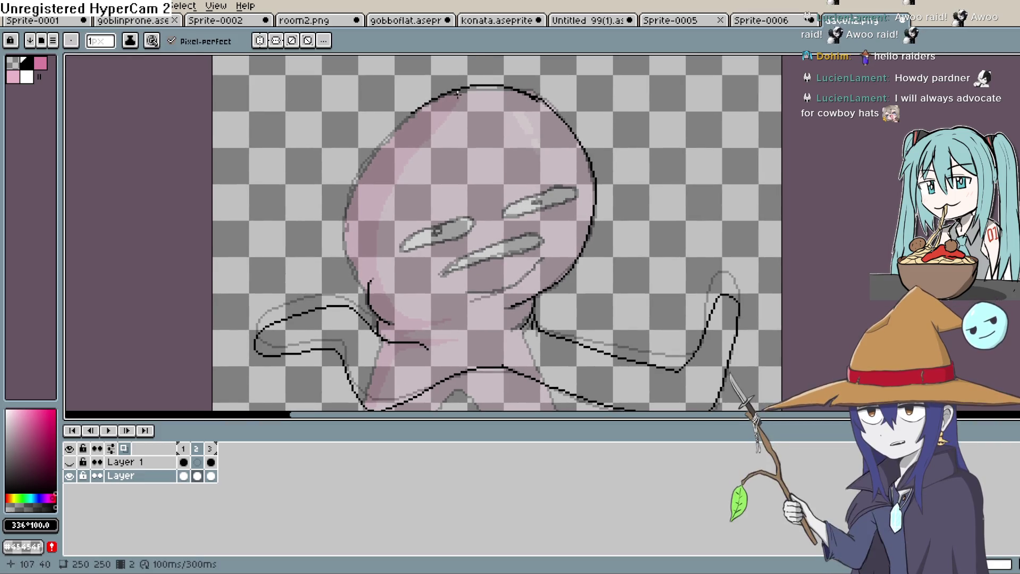
{"action": "mouse_move", "coordinate": [463, 88]}
{"action": "left_mouse_down"}
{"action": "mouse_move", "coordinate": [353, 263]}
{"action": "mouse_move", "coordinate": [370, 280]}
{"action": "left_mouse_up"}
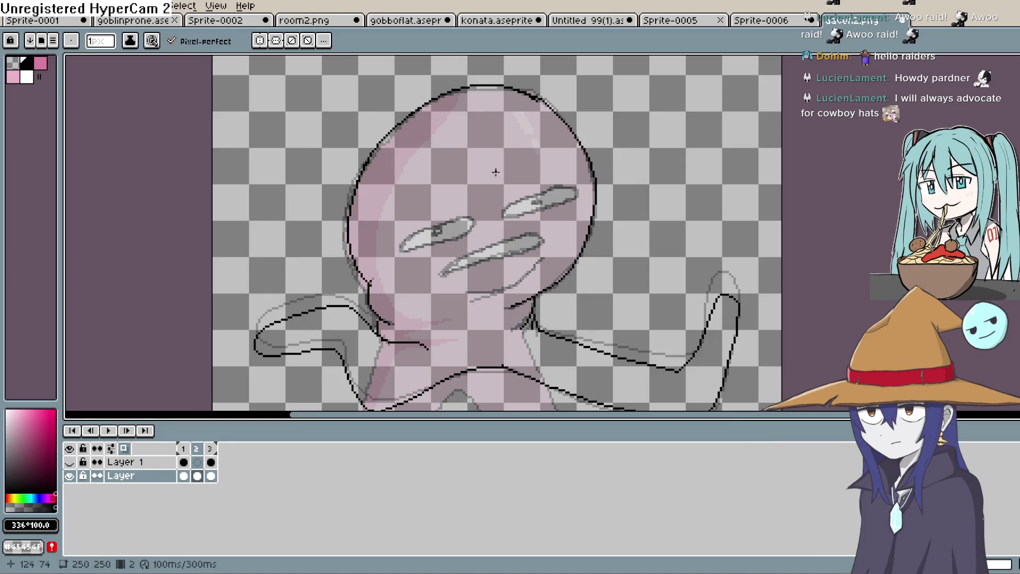
{"action": "scroll", "coordinate": [594, 179], "scroll_direction": "up", "scroll_amount": 1}
{"action": "scroll", "coordinate": [584, 189], "scroll_direction": "down", "scroll_amount": 3}
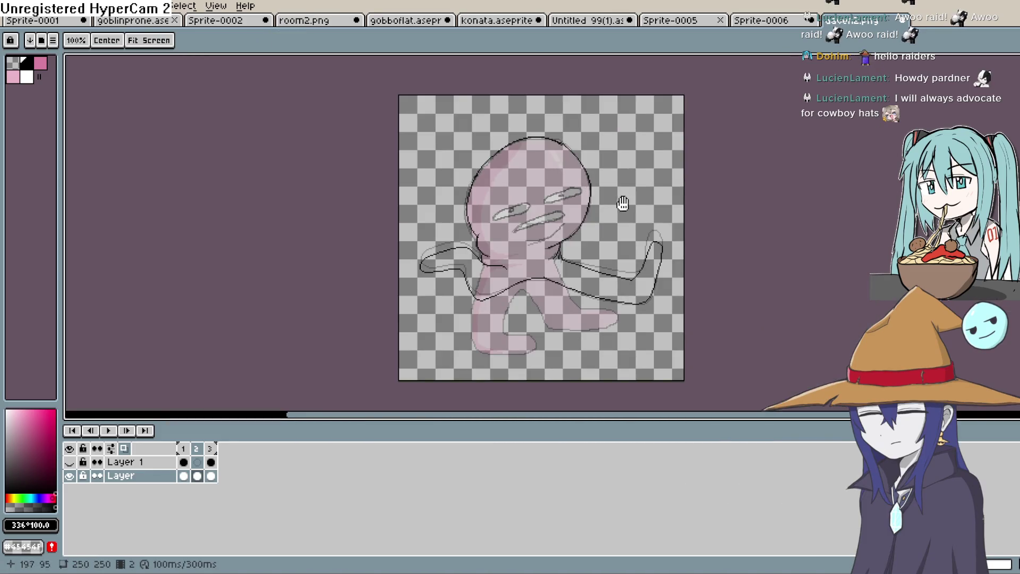
{"action": "scroll", "coordinate": [537, 185], "scroll_direction": "up", "scroll_amount": 2}
{"action": "scroll", "coordinate": [538, 185], "scroll_direction": "up", "scroll_amount": 1}
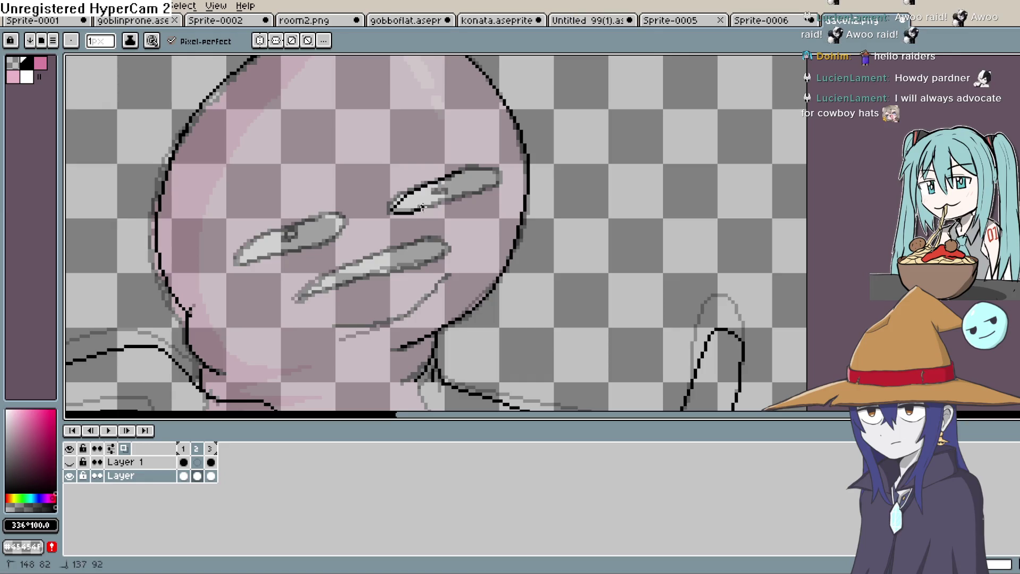
Outline the left eye in black and add a dark pupil stroke.
{"action": "left_click_drag", "start_coordinate": [441, 183], "coordinate": [445, 182]}
{"action": "left_click_drag", "start_coordinate": [333, 214], "coordinate": [262, 237]}
{"action": "left_click_drag", "start_coordinate": [355, 218], "coordinate": [355, 218]}
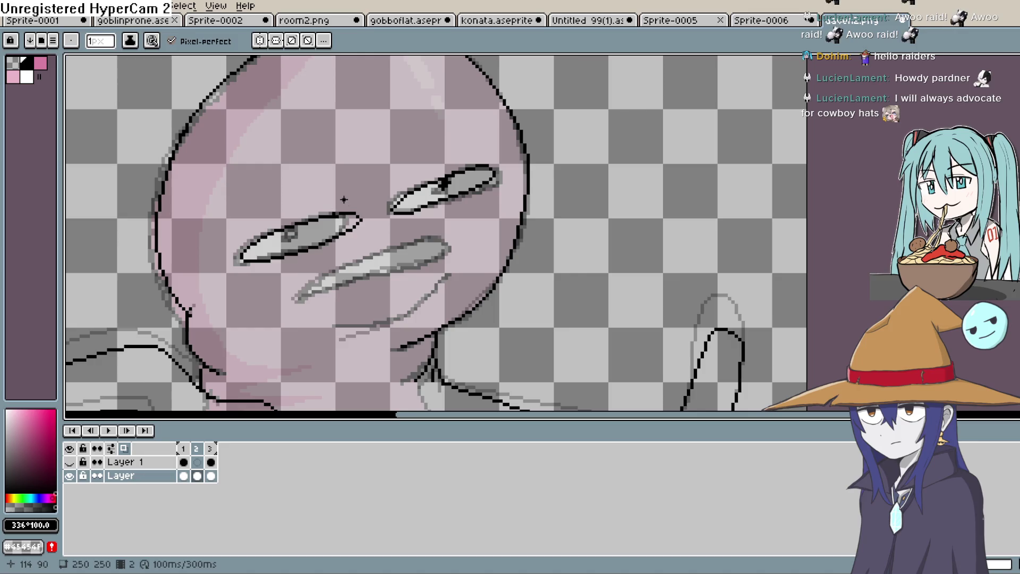
{"action": "key", "text": "ctrl+z"}
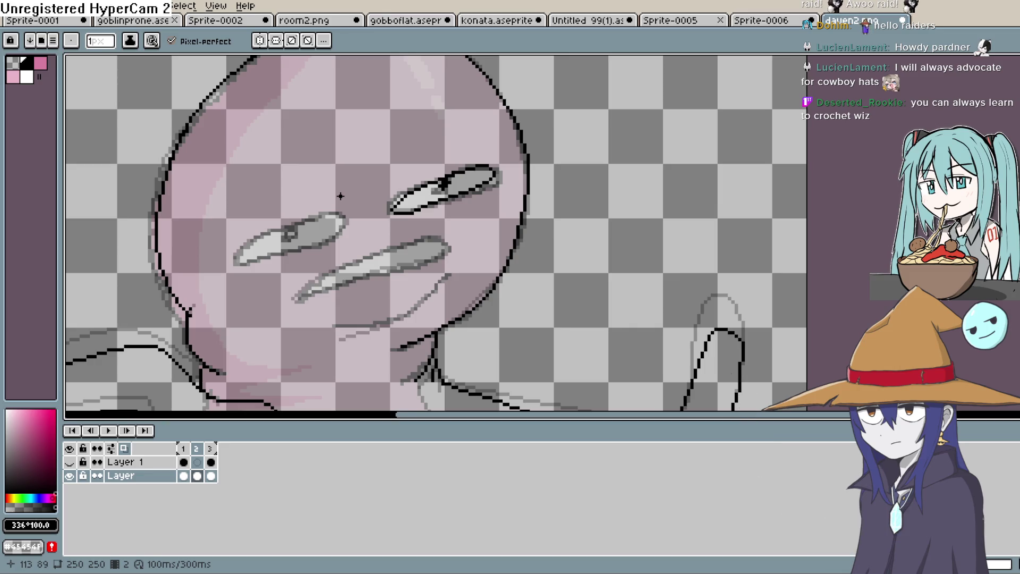
{"action": "left_click_drag", "start_coordinate": [319, 218], "coordinate": [235, 266]}
{"action": "left_click_drag", "start_coordinate": [330, 238], "coordinate": [345, 224]}
{"action": "mouse_move", "coordinate": [344, 223]}
{"action": "left_mouse_down"}
{"action": "mouse_move", "coordinate": [313, 217]}
{"action": "mouse_move", "coordinate": [291, 240]}
{"action": "left_mouse_up"}
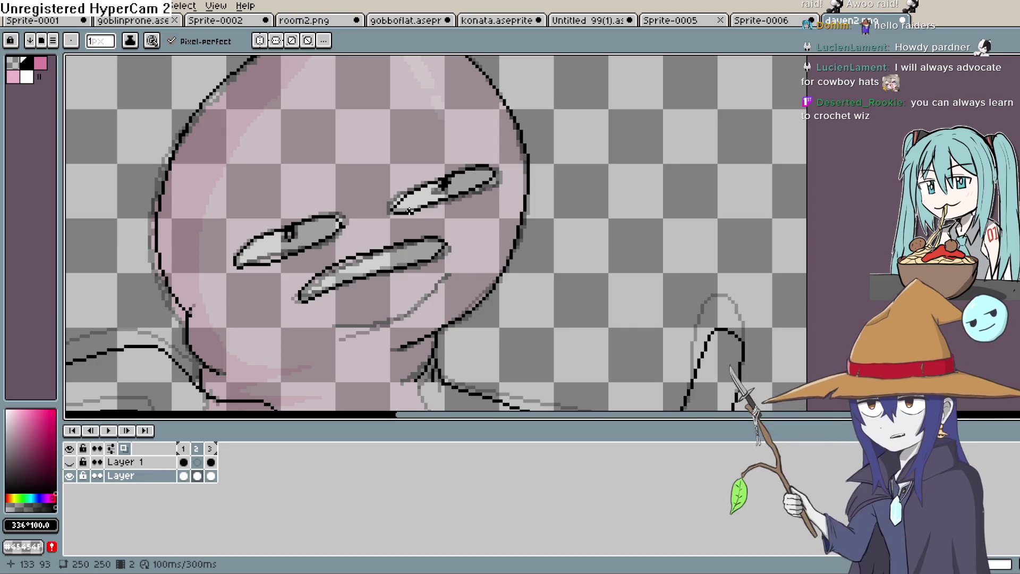
{"action": "scroll", "coordinate": [409, 210], "scroll_direction": "down", "scroll_amount": 4}
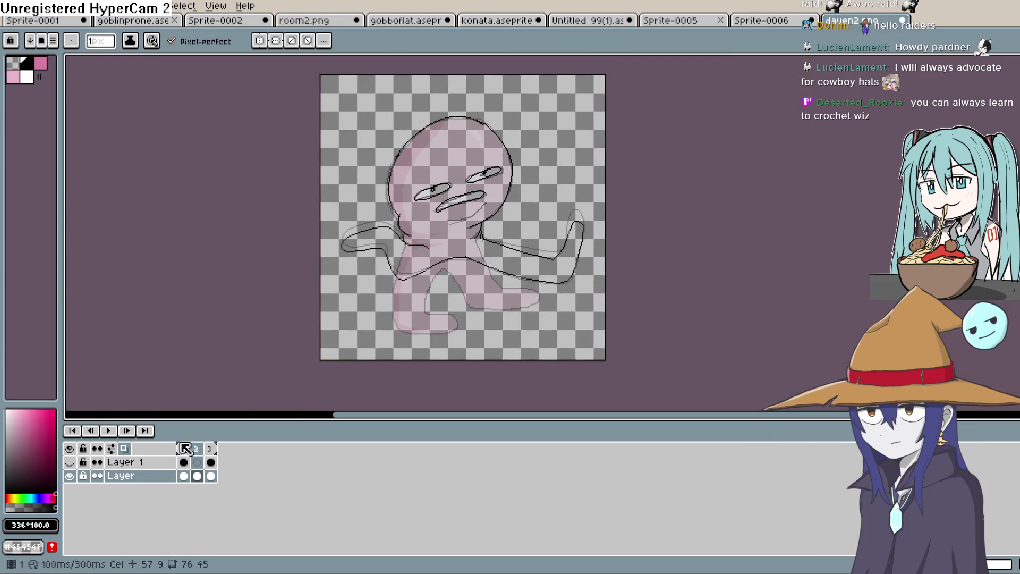
Play back the animation and compare frame 1's coloured pose with frame 2's sketch.
{"action": "left_click", "coordinate": [109, 431]}
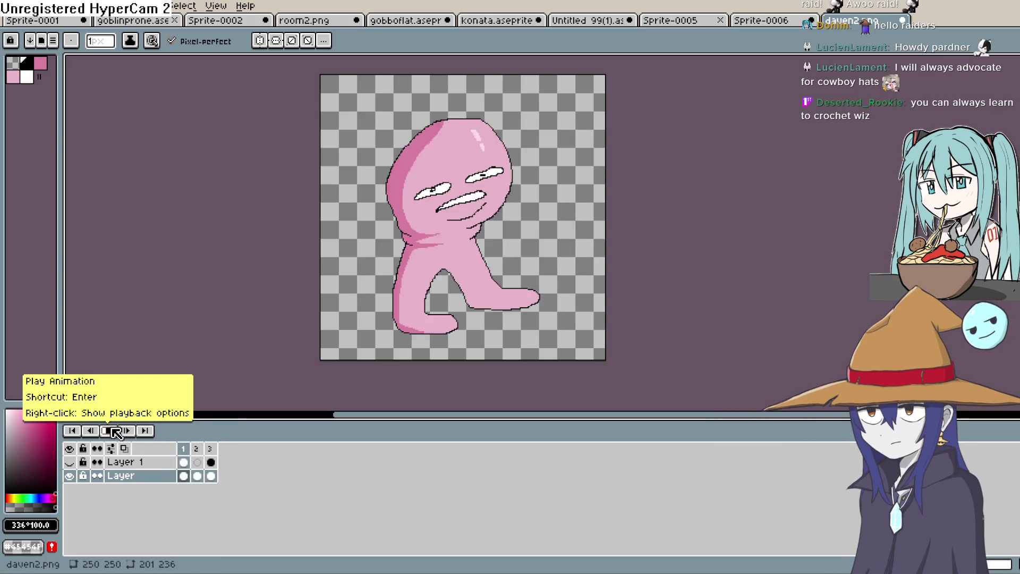
{"action": "left_click", "coordinate": [117, 433]}
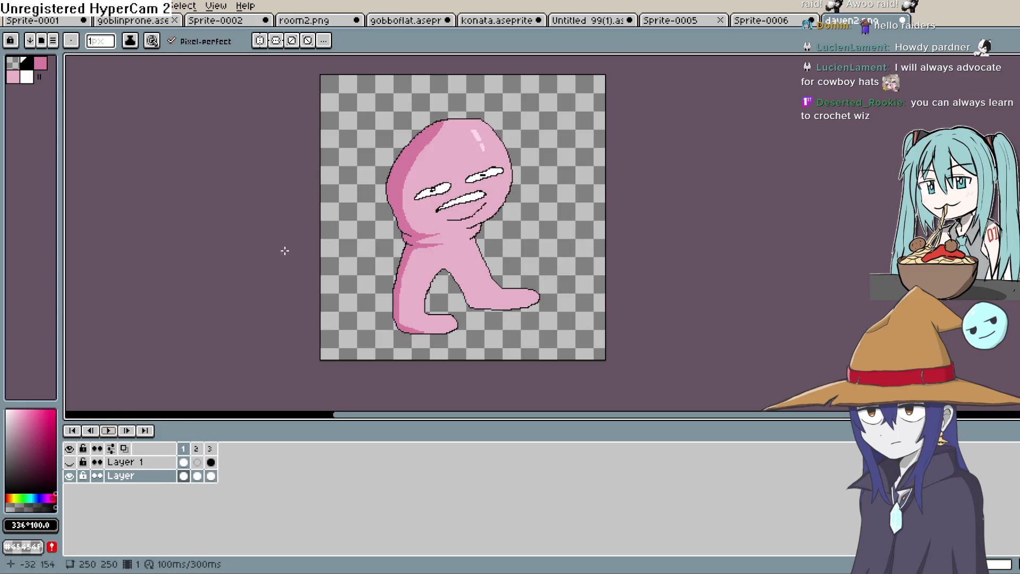
{"action": "scroll", "coordinate": [506, 200], "scroll_direction": "up", "scroll_amount": 1}
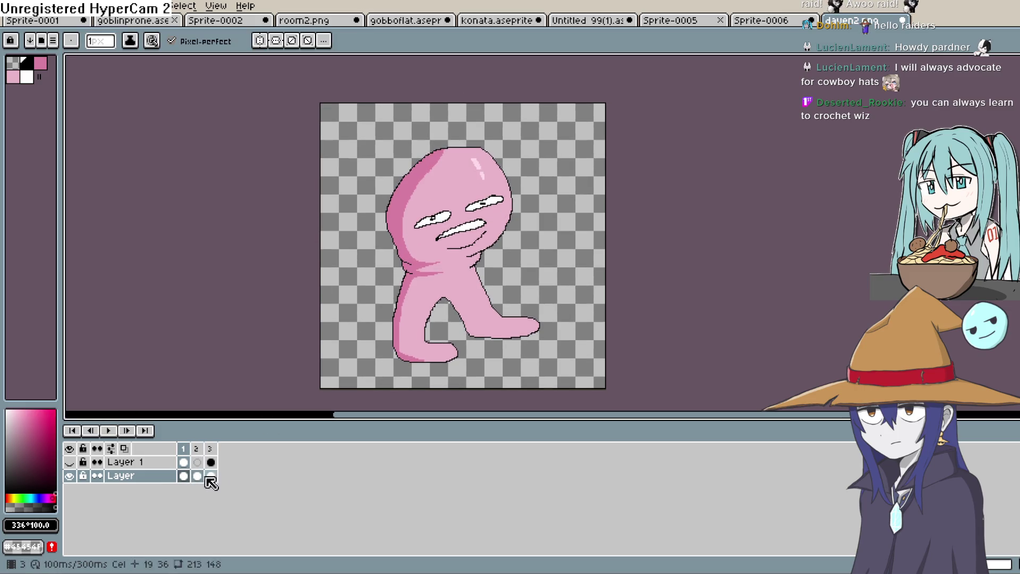
{"action": "left_click", "coordinate": [198, 461]}
{"action": "left_click", "coordinate": [213, 464]}
{"action": "left_click", "coordinate": [198, 462]}
{"action": "left_click", "coordinate": [183, 462]}
Sample frame 1's pink and fill the figures on frames 2 and 3 with it.
{"action": "key", "text": "i"}
{"action": "left_click", "coordinate": [197, 449]}
{"action": "key", "text": "Left"}
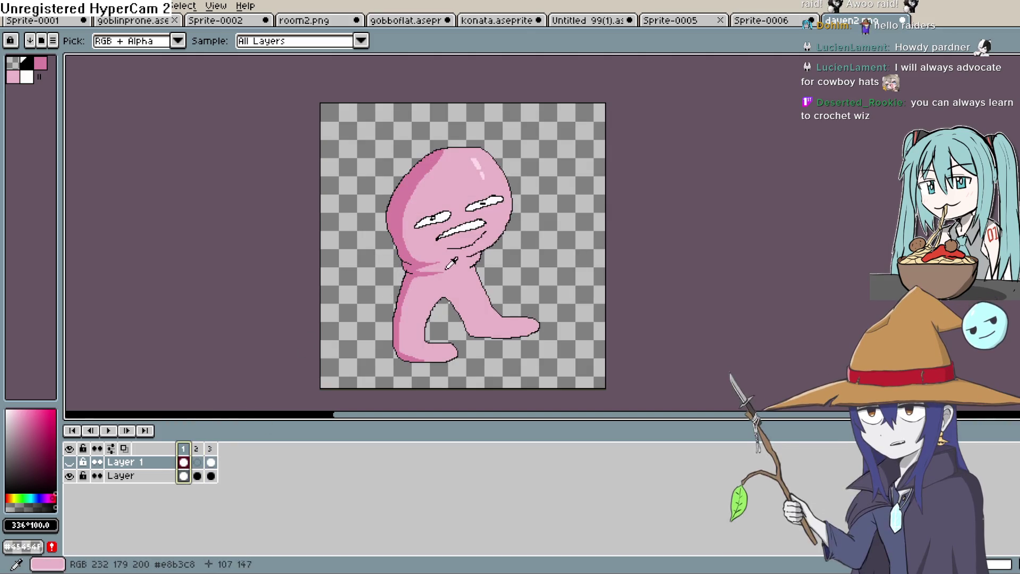
{"action": "left_click", "coordinate": [456, 262]}
{"action": "left_click", "coordinate": [202, 451]}
{"action": "key", "text": "g"}
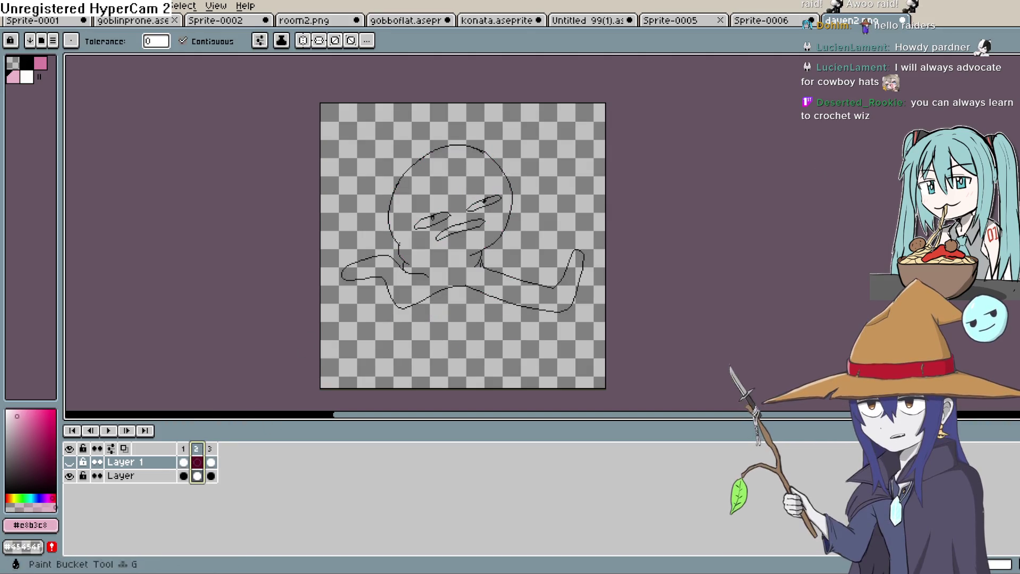
{"action": "left_click", "coordinate": [197, 475]}
{"action": "key", "text": "ctrl+v"}
{"action": "left_click", "coordinate": [210, 461]}
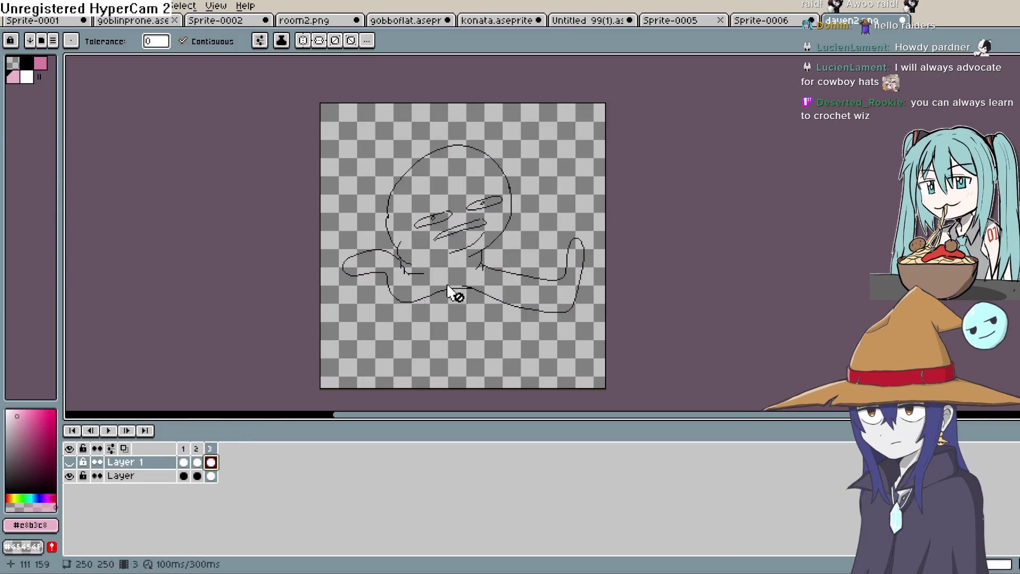
{"action": "left_click", "coordinate": [210, 476]}
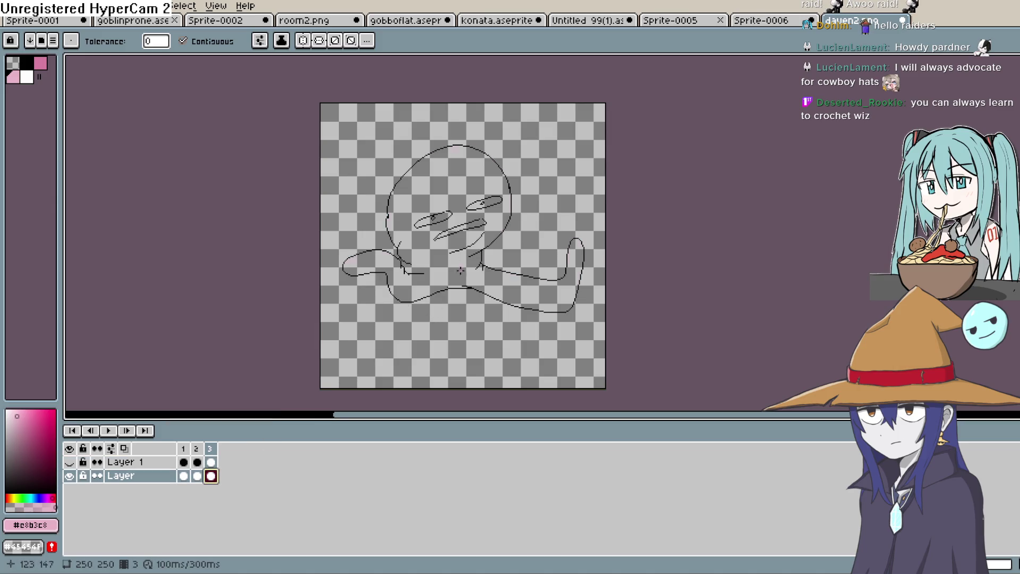
{"action": "key", "text": "ctrl+v"}
Replay the animation to check the fills, then insert a new frame after frame 1.
{"action": "left_click", "coordinate": [109, 430]}
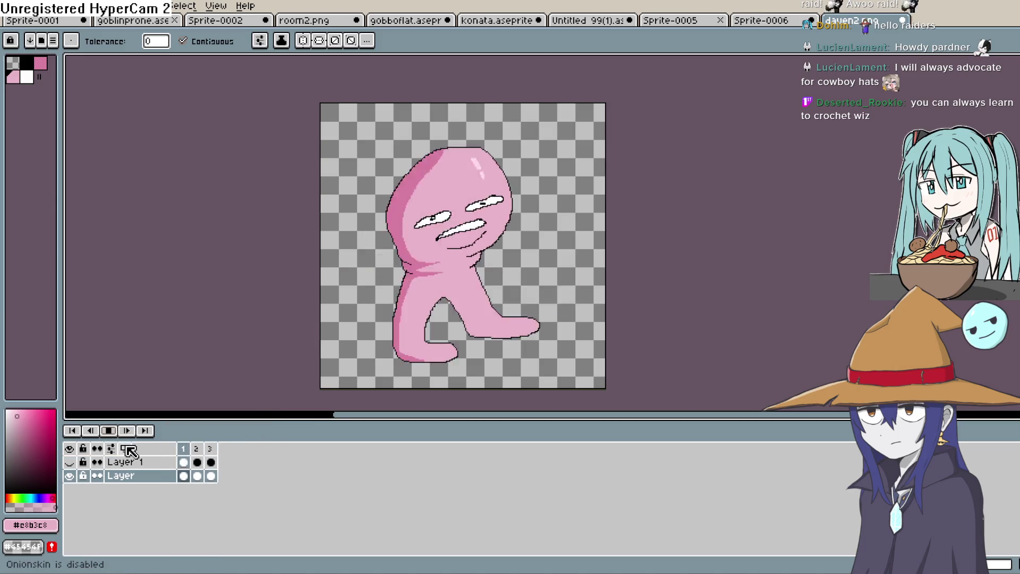
{"action": "left_click", "coordinate": [109, 430]}
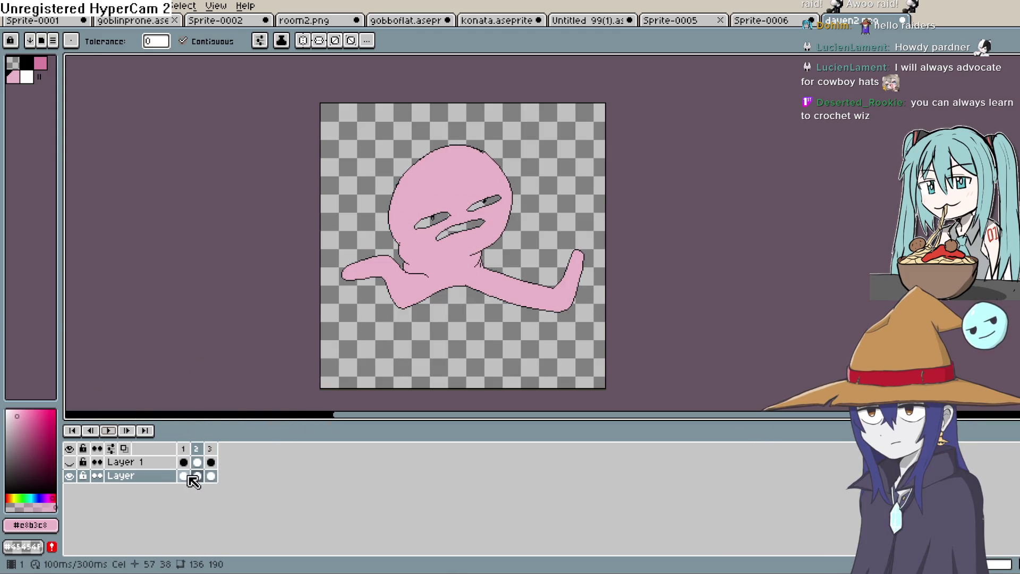
{"action": "left_click", "coordinate": [183, 476]}
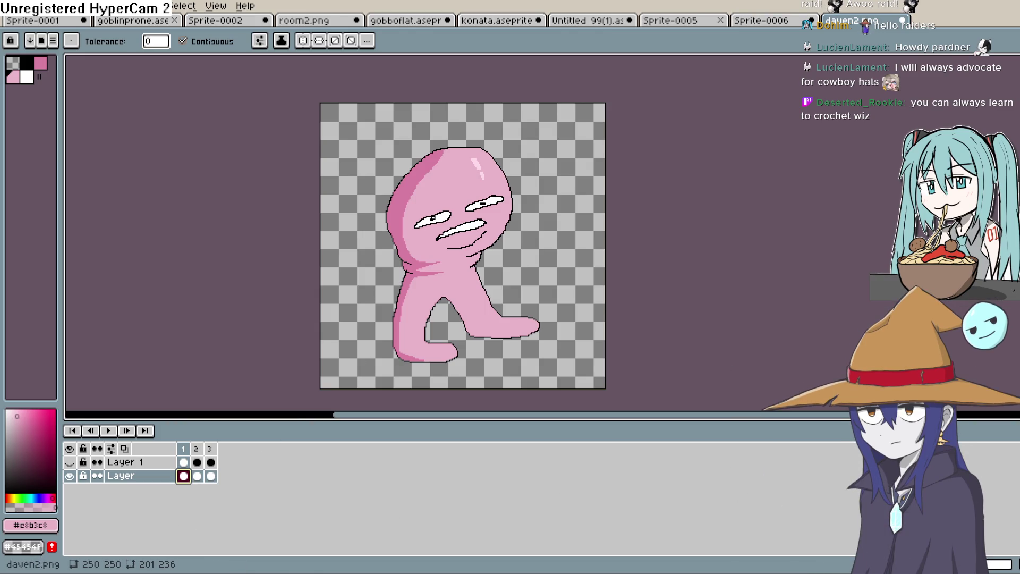
{"action": "key", "text": "alt+n"}
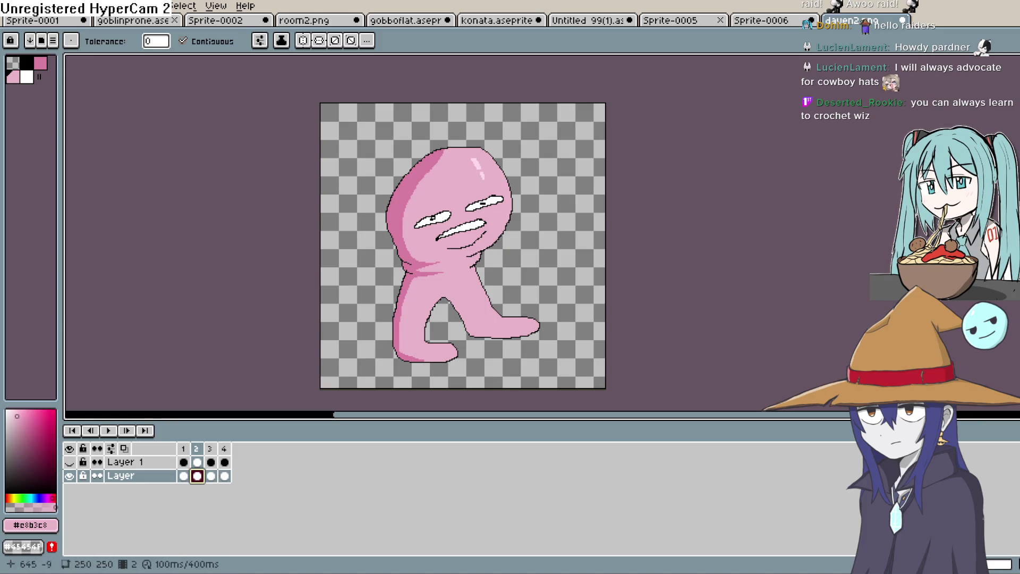
Lasso the new frame 2 figure, then squash it slightly and widen it a little.
{"action": "key", "text": "q"}
{"action": "mouse_move", "coordinate": [550, 155]}
{"action": "left_mouse_down"}
{"action": "mouse_move", "coordinate": [420, 126]}
{"action": "mouse_move", "coordinate": [349, 351]}
{"action": "mouse_move", "coordinate": [528, 361]}
{"action": "left_mouse_up"}
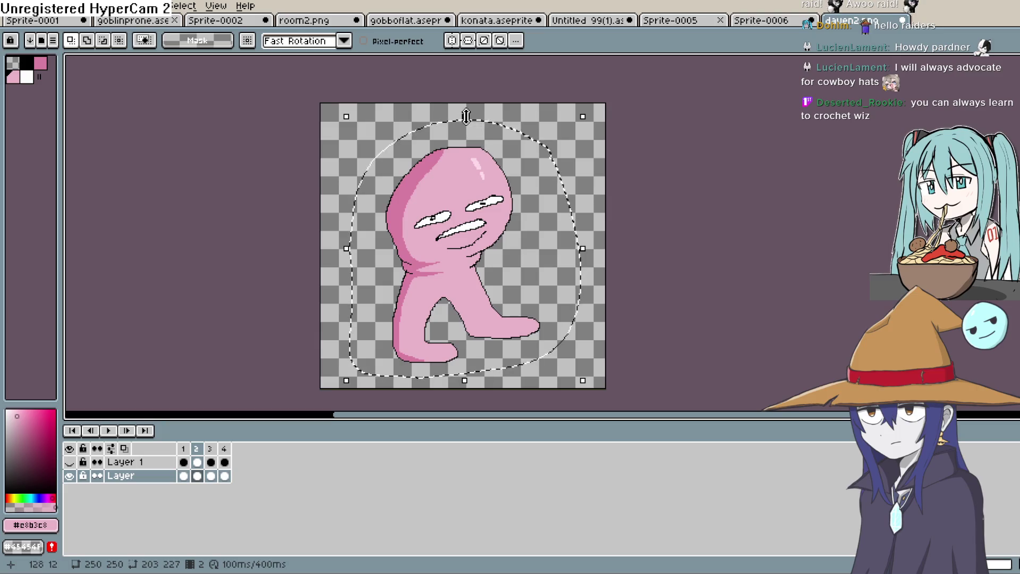
{"action": "left_click_drag", "start_coordinate": [466, 117], "coordinate": [468, 123]}
{"action": "left_click_drag", "start_coordinate": [586, 249], "coordinate": [588, 250]}
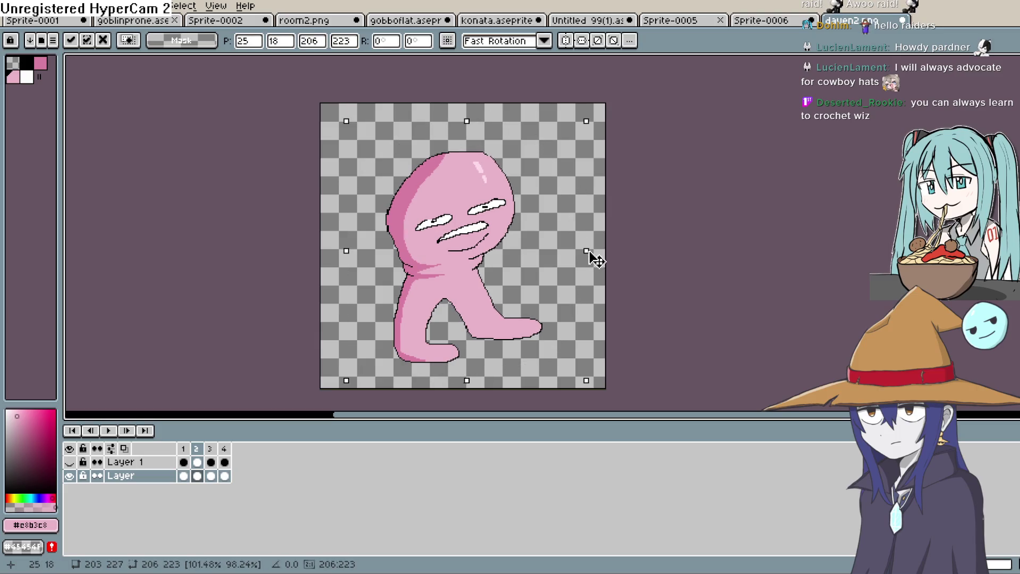
{"action": "left_click_drag", "start_coordinate": [346, 251], "coordinate": [343, 251]}
{"action": "left_click", "coordinate": [211, 476]}
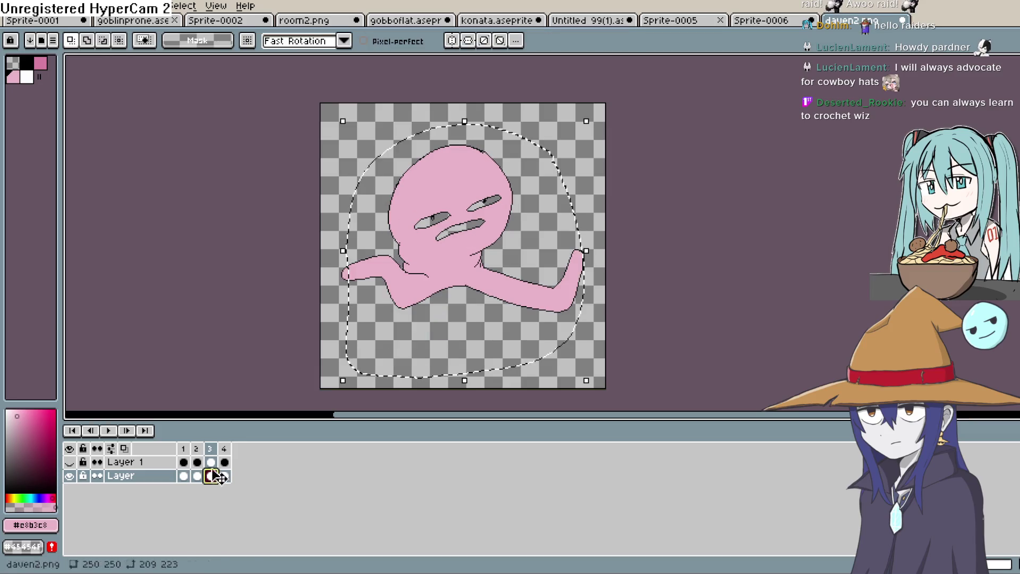
{"action": "key", "text": "ctrl+d"}
Raise the figures in frames 3 and 4 a few pixels and play the animation.
{"action": "key", "text": "q"}
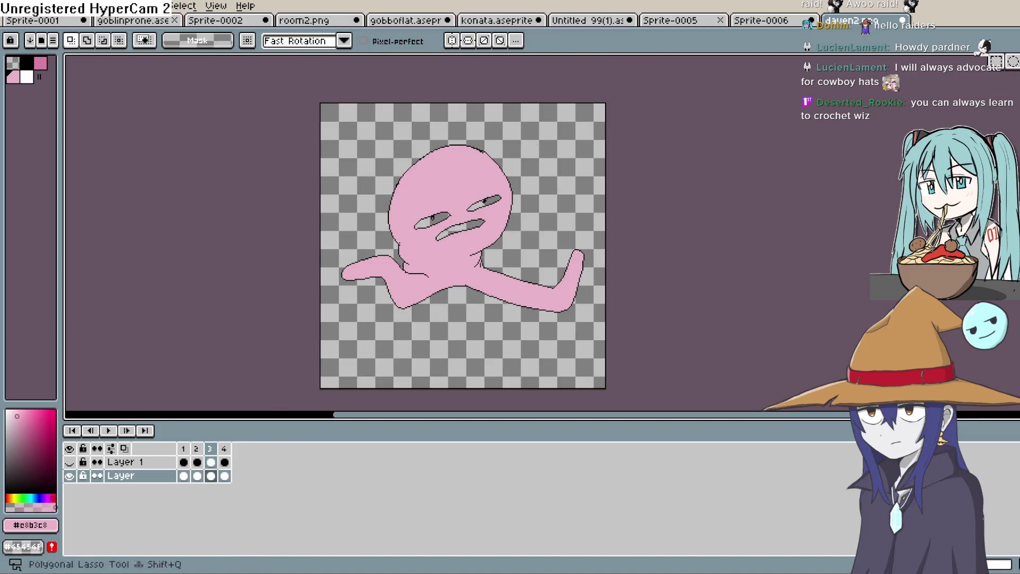
{"action": "left_click_drag", "start_coordinate": [579, 141], "coordinate": [596, 273]}
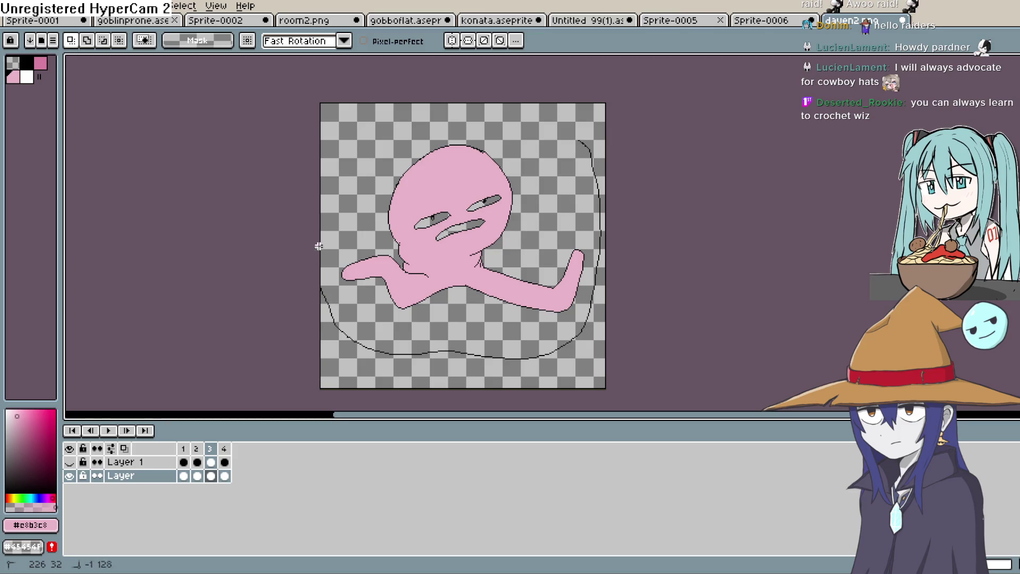
{"action": "left_click_drag", "start_coordinate": [552, 132], "coordinate": [565, 136]}
{"action": "left_click_drag", "start_coordinate": [473, 239], "coordinate": [473, 235]}
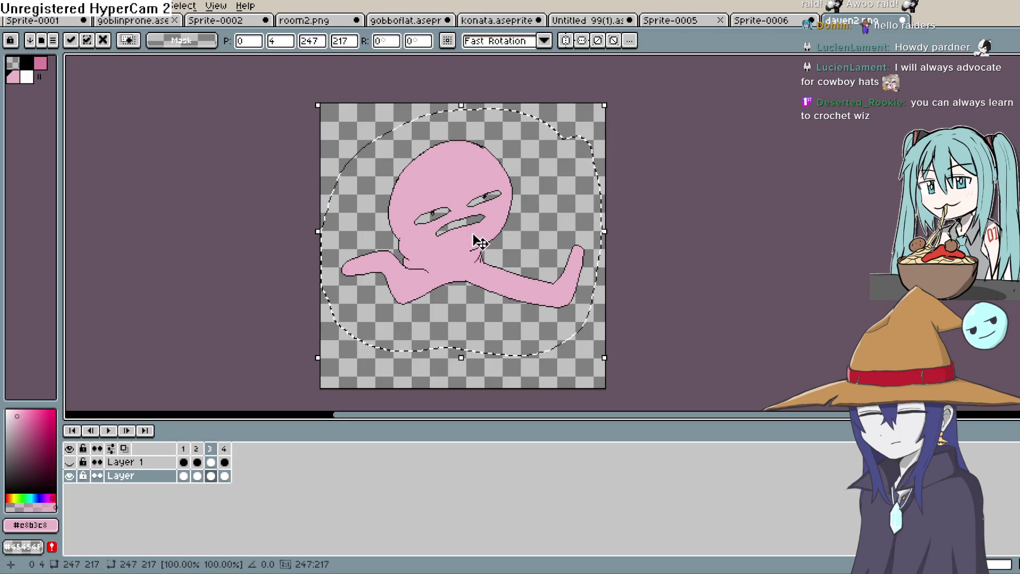
{"action": "left_click", "coordinate": [224, 475]}
{"action": "left_click_drag", "start_coordinate": [488, 290], "coordinate": [488, 275]}
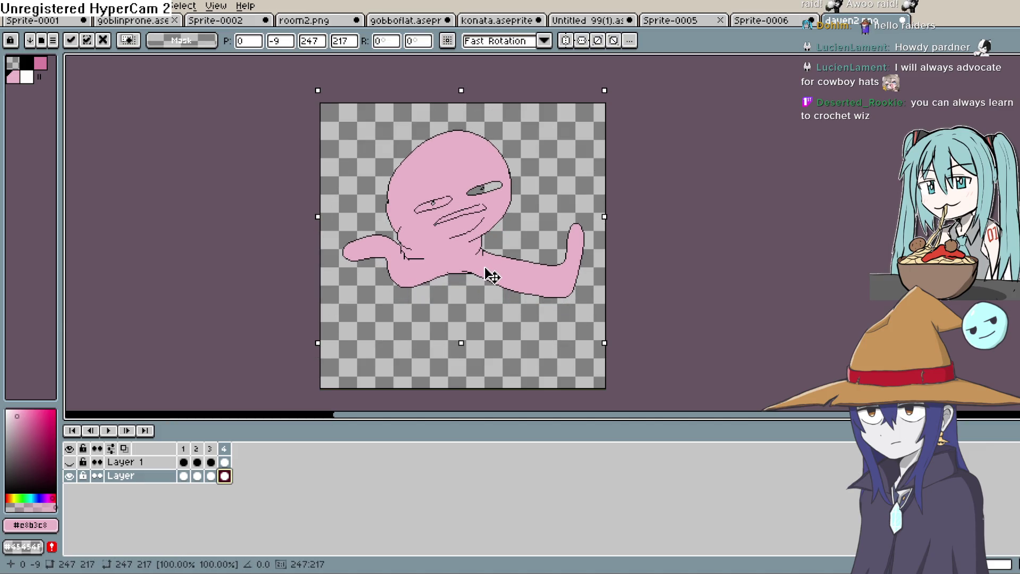
{"action": "left_click", "coordinate": [108, 431]}
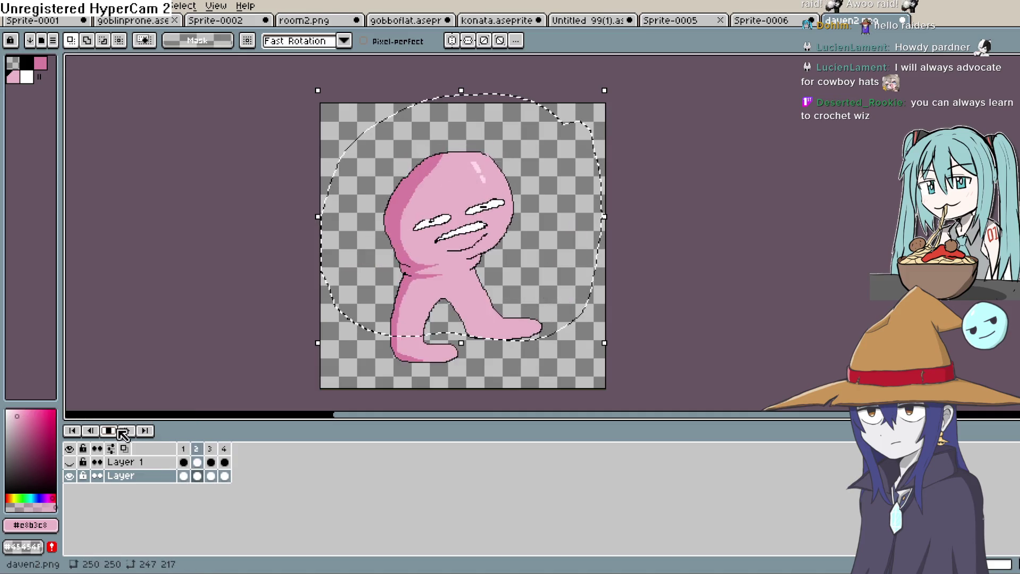
Stop the four-frame walk playback with frame 4 showing on the canvas.
{"action": "left_click", "coordinate": [122, 437]}
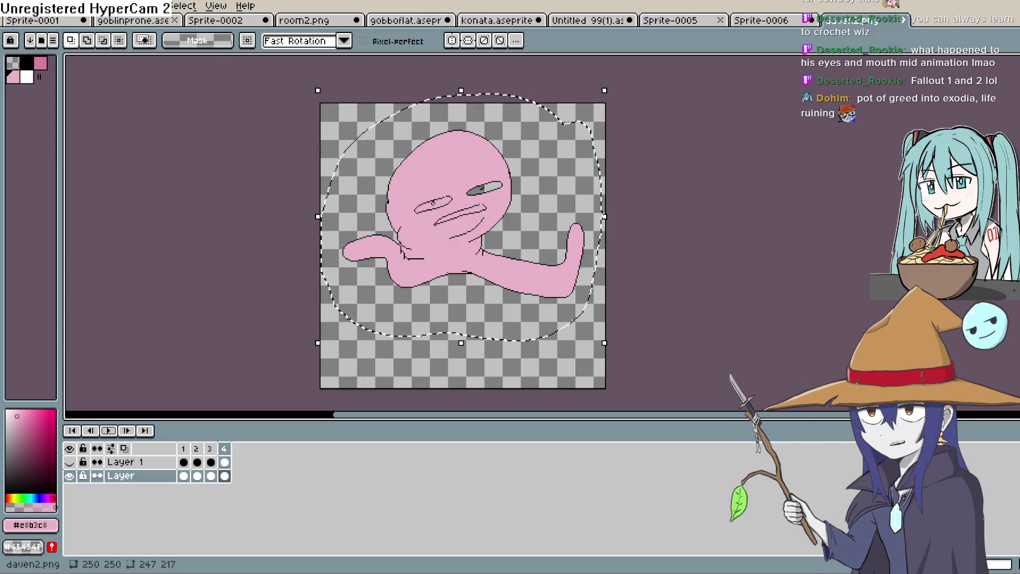
{"action": "scroll", "coordinate": [606, 104], "scroll_direction": "up", "scroll_amount": 1}
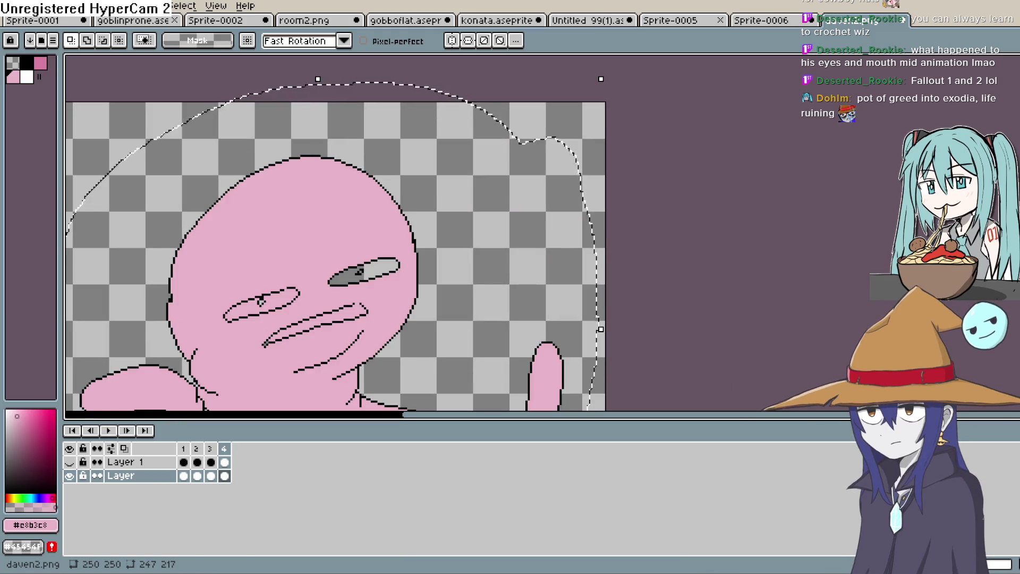
{"action": "scroll", "coordinate": [607, 187], "scroll_direction": "down", "scroll_amount": 1}
{"action": "key", "text": "ctrl+d"}
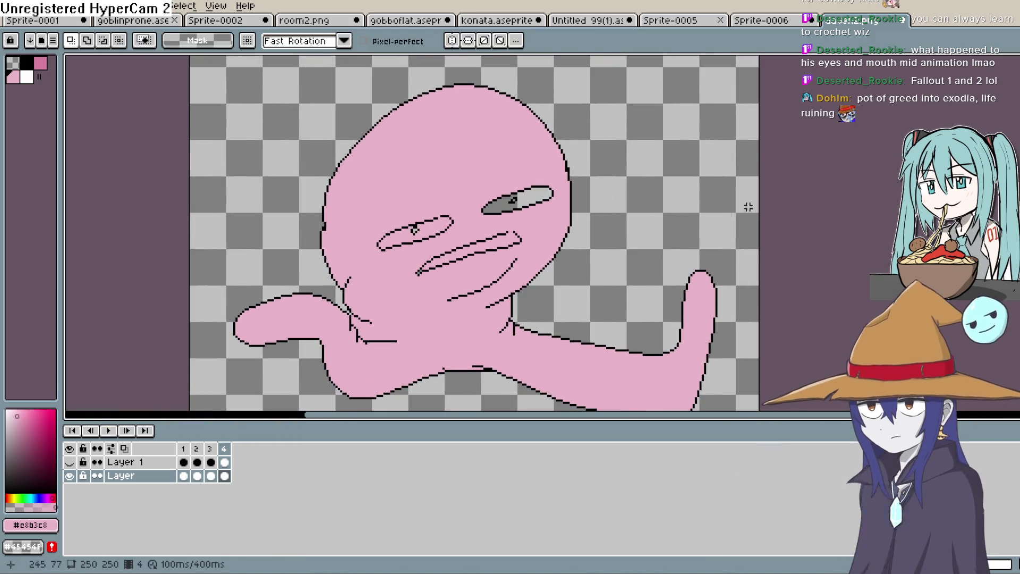
{"action": "scroll", "coordinate": [721, 168], "scroll_direction": "left", "scroll_amount": 2}
{"action": "scroll", "coordinate": [508, 178], "scroll_direction": "up", "scroll_amount": 2}
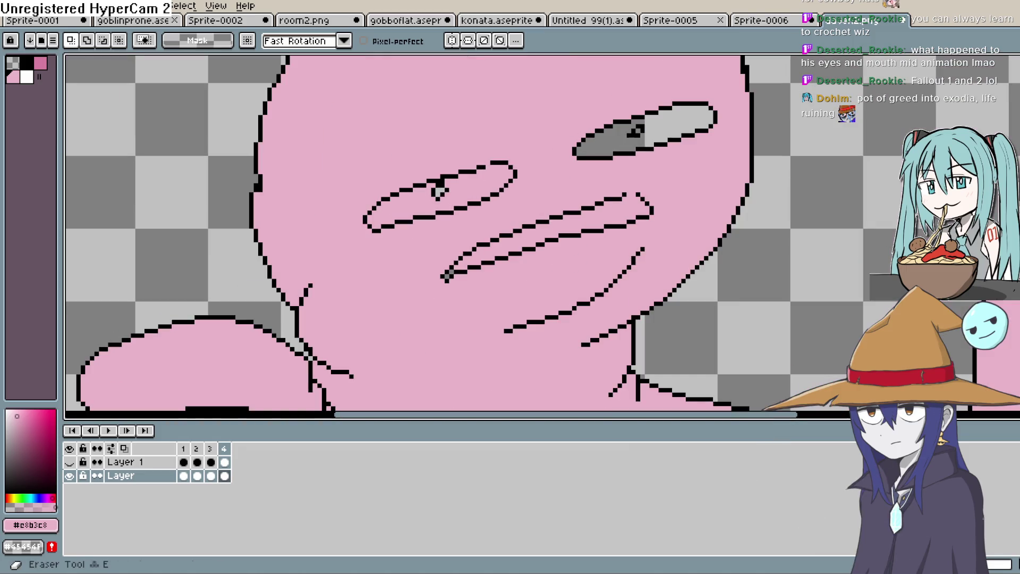
{"action": "key", "text": "i"}
{"action": "key", "text": "b"}
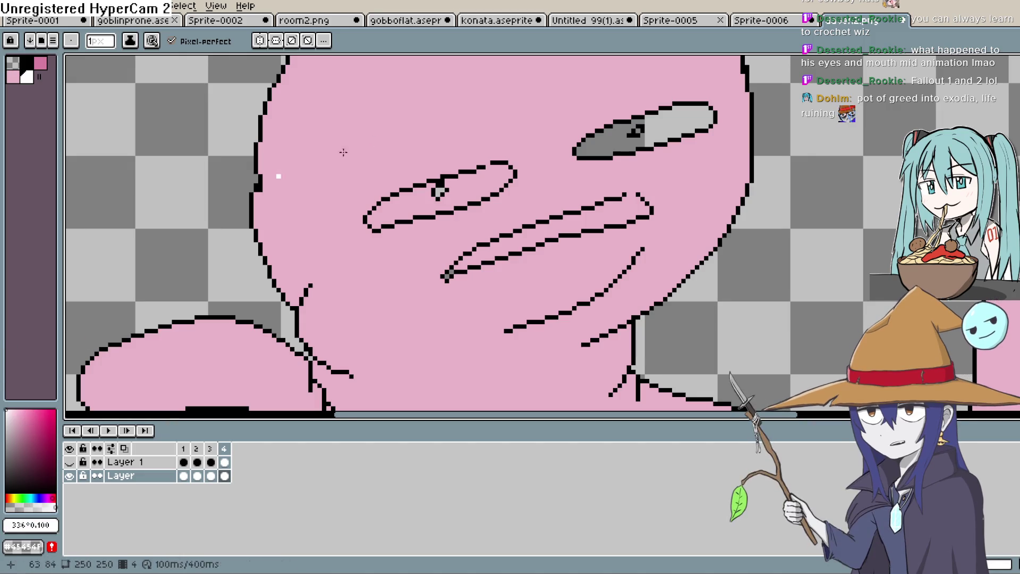
{"action": "key", "text": "g"}
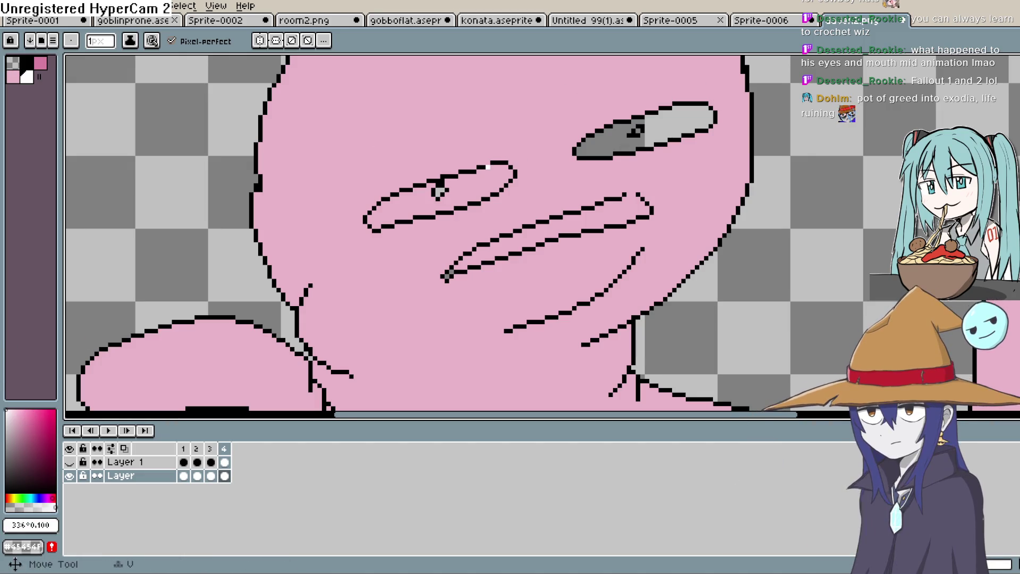
{"action": "left_click", "coordinate": [469, 193]}
{"action": "left_click", "coordinate": [655, 135]}
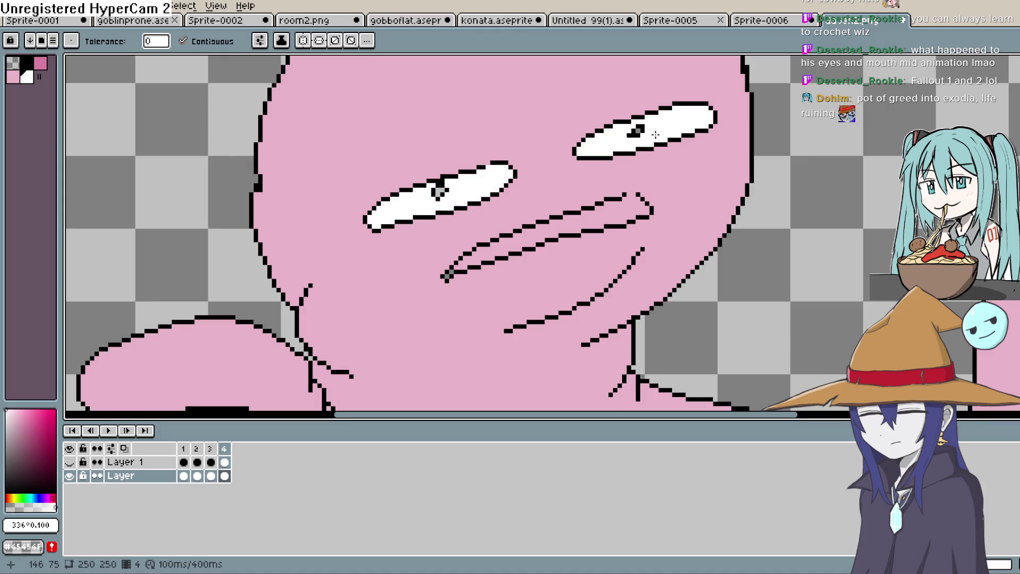
{"action": "key", "text": "b"}
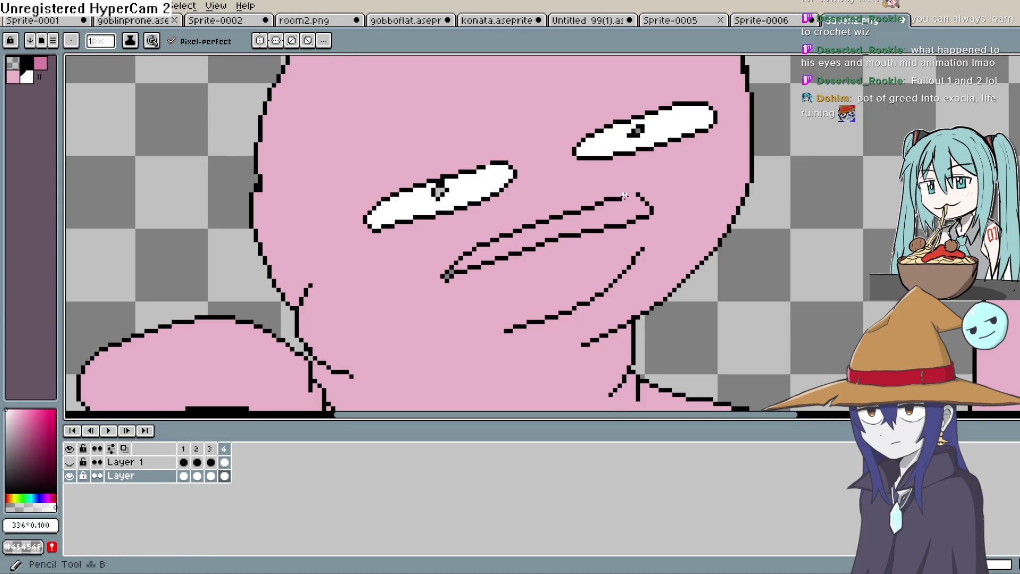
{"action": "left_click", "coordinate": [625, 196]}
{"action": "key", "text": "g"}
{"action": "left_click", "coordinate": [531, 239]}
{"action": "scroll", "coordinate": [553, 211], "scroll_direction": "down", "scroll_amount": 3}
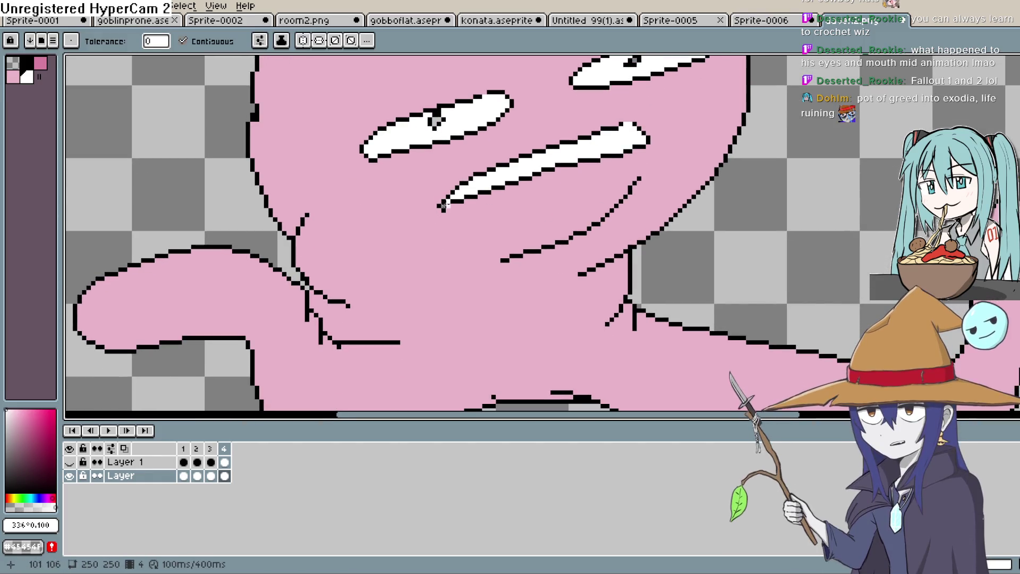
{"action": "scroll", "coordinate": [478, 229], "scroll_direction": "down", "scroll_amount": 2}
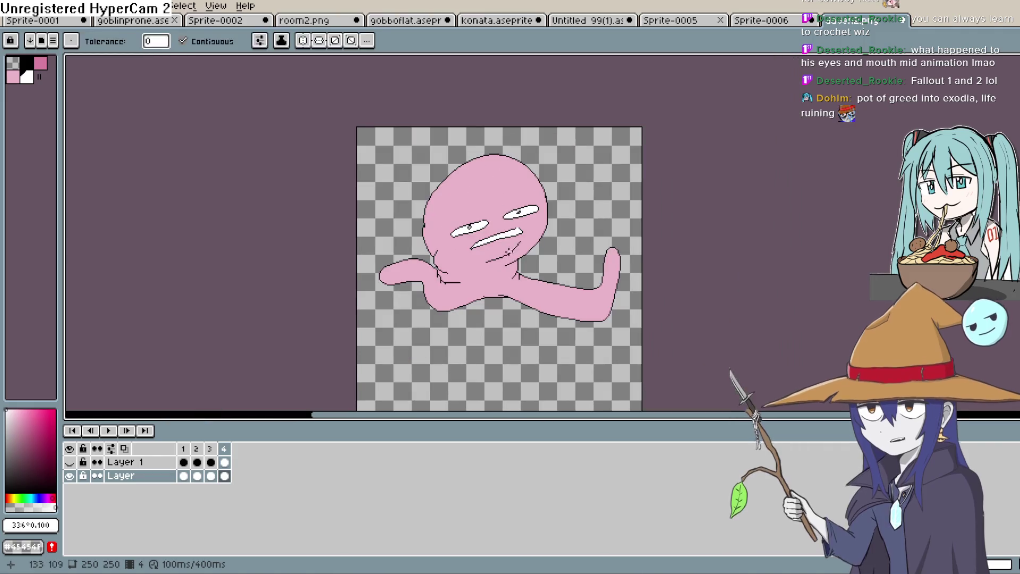
{"action": "scroll", "coordinate": [491, 322], "scroll_direction": "up", "scroll_amount": 2}
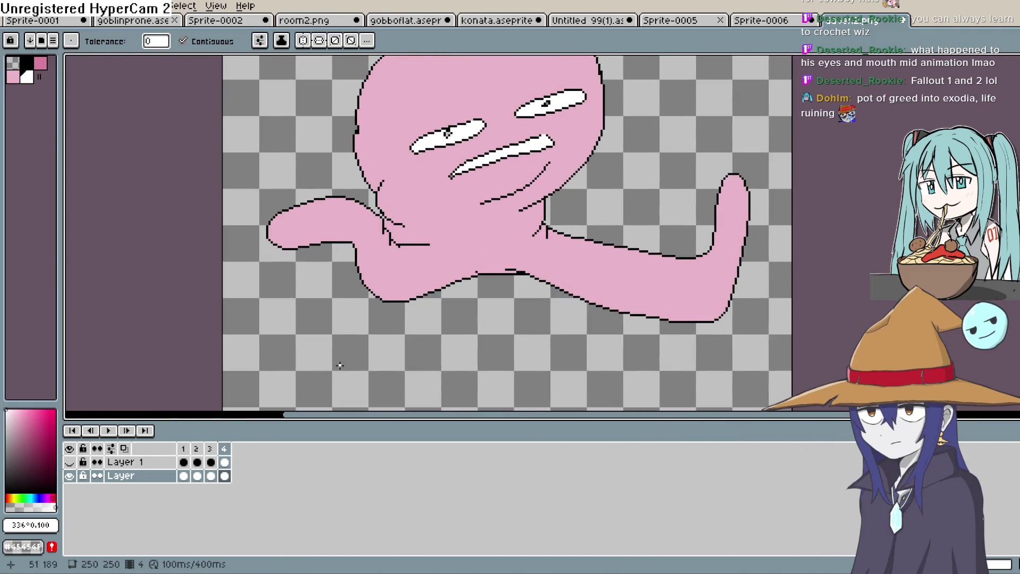
{"action": "key", "text": "comma"}
{"action": "left_click", "coordinate": [444, 159]}
{"action": "left_click", "coordinate": [502, 178]}
{"action": "left_click", "coordinate": [540, 127]}
{"action": "key", "text": "comma"}
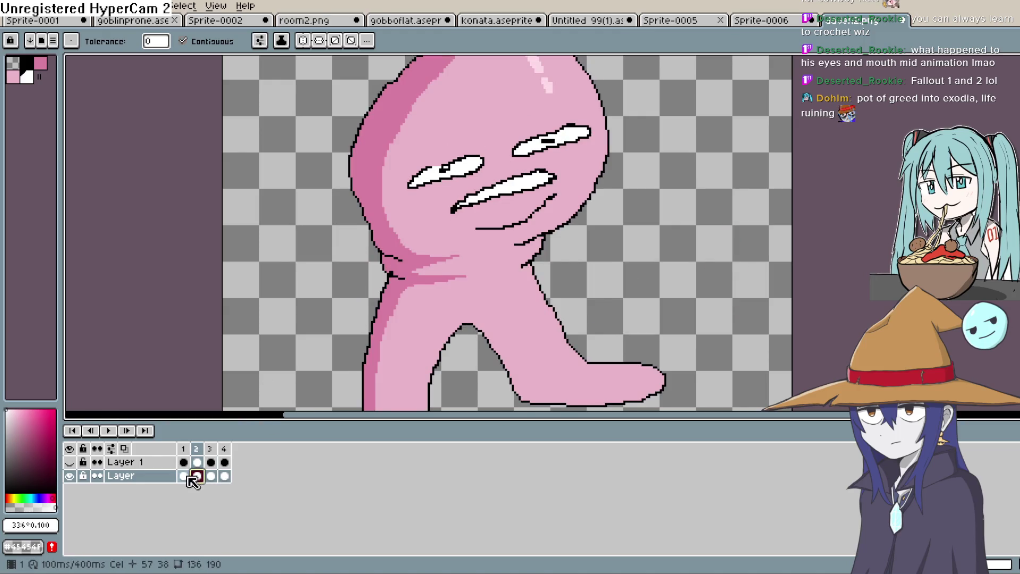
{"action": "double_click", "coordinate": [197, 476]}
{"action": "left_click", "coordinate": [658, 260]}
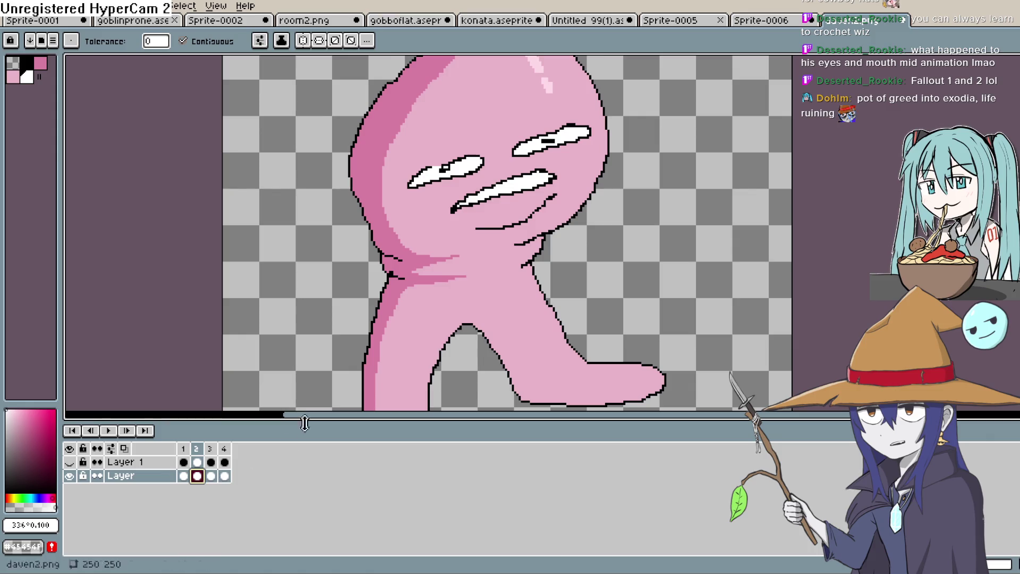
{"action": "left_click", "coordinate": [211, 476]}
{"action": "left_click", "coordinate": [224, 476]}
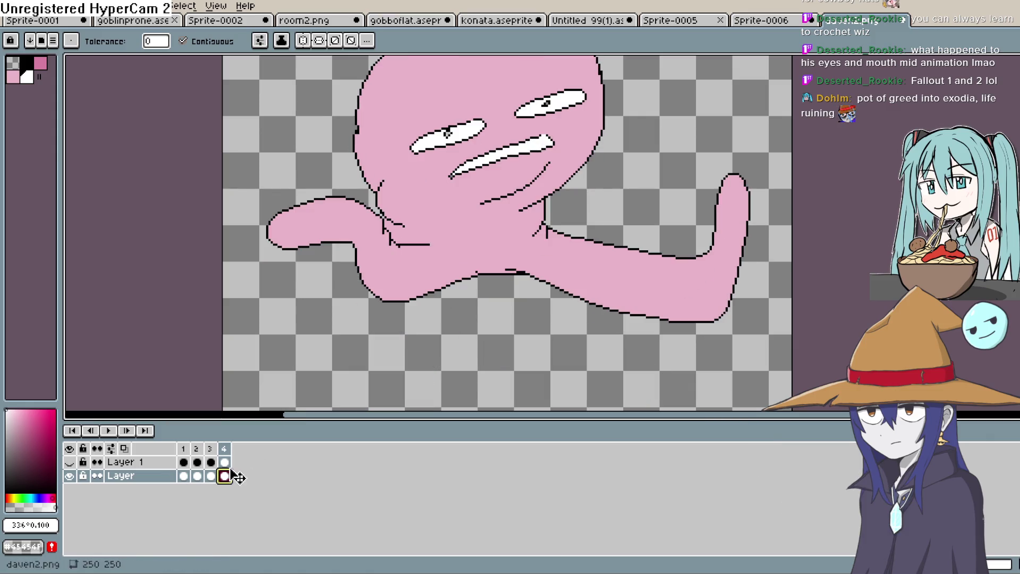
{"action": "left_click", "coordinate": [108, 430]}
{"action": "scroll", "coordinate": [541, 272], "scroll_direction": "down", "scroll_amount": 2}
{"action": "left_click_drag", "start_coordinate": [541, 272], "coordinate": [529, 240]}
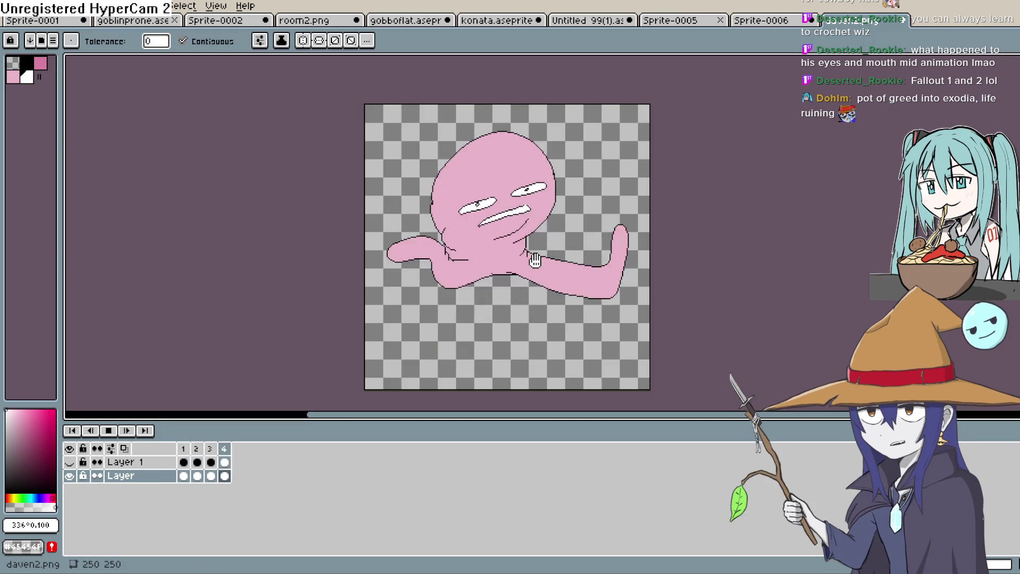
{"action": "left_click_drag", "start_coordinate": [542, 224], "coordinate": [543, 235]}
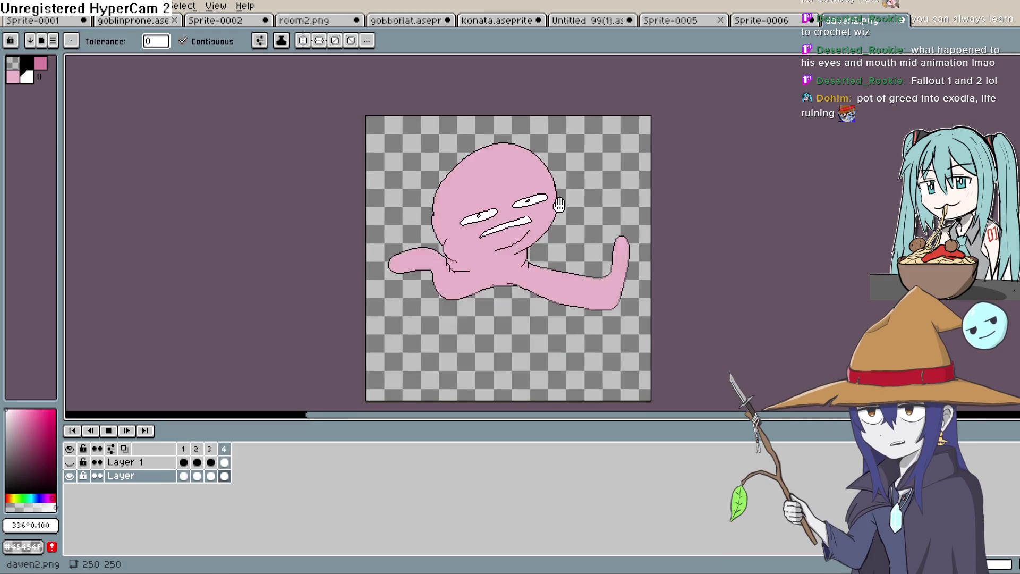
{"action": "left_click_drag", "start_coordinate": [363, 376], "coordinate": [351, 353]}
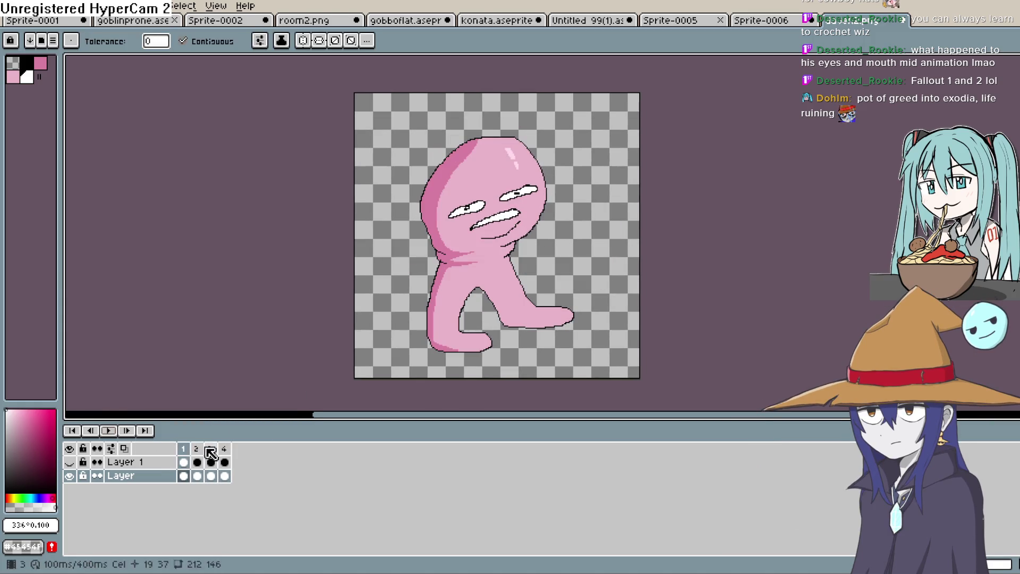
{"action": "left_click", "coordinate": [183, 475]}
{"action": "left_click", "coordinate": [197, 476]}
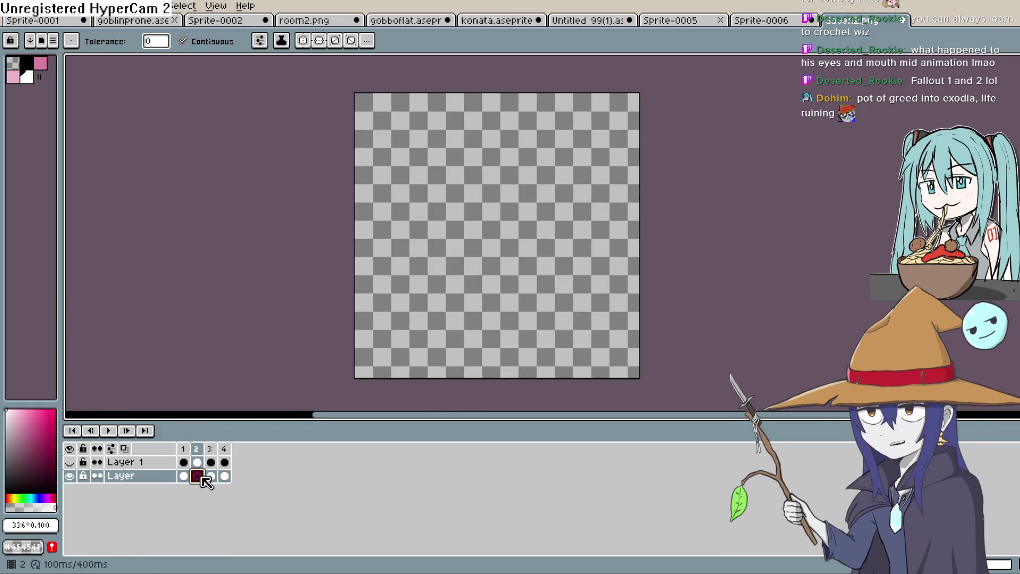
{"action": "key", "text": "ctrl+v"}
{"action": "left_click", "coordinate": [192, 475]}
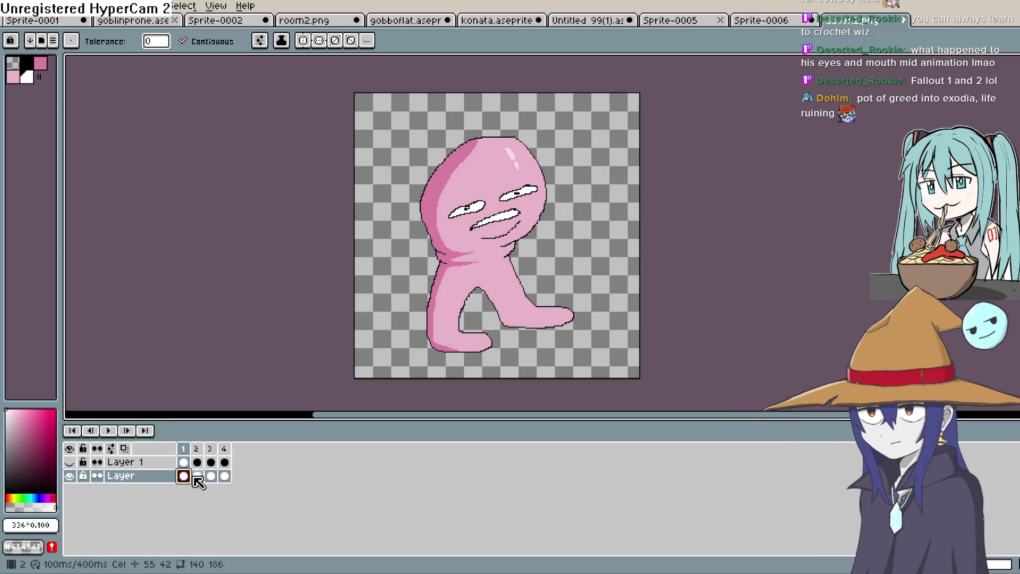
Insert an empty frame after frame 2 with onion skinning on, zoomed in on the body.
{"action": "left_click", "coordinate": [201, 476]}
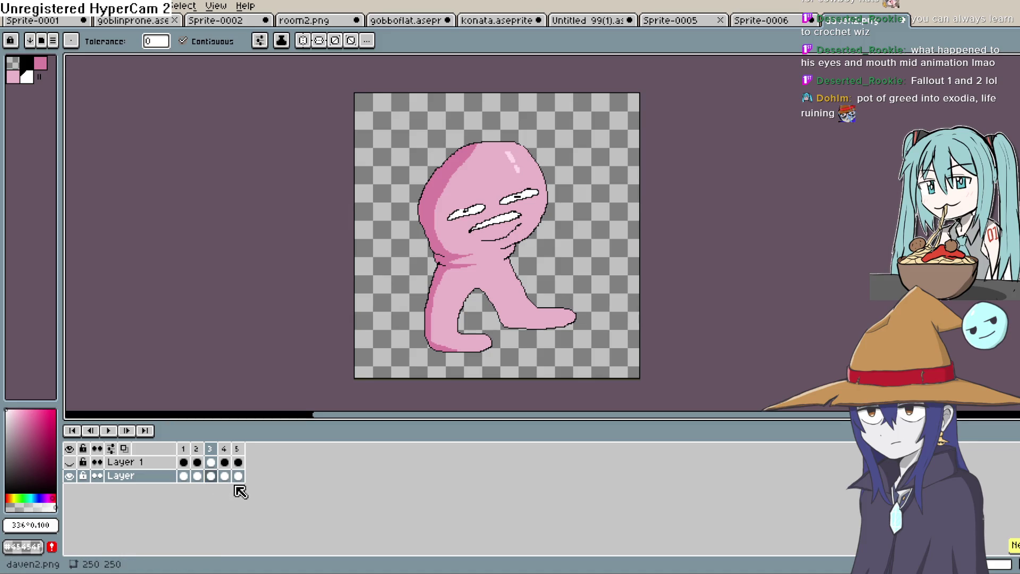
{"action": "key", "text": "alt+b"}
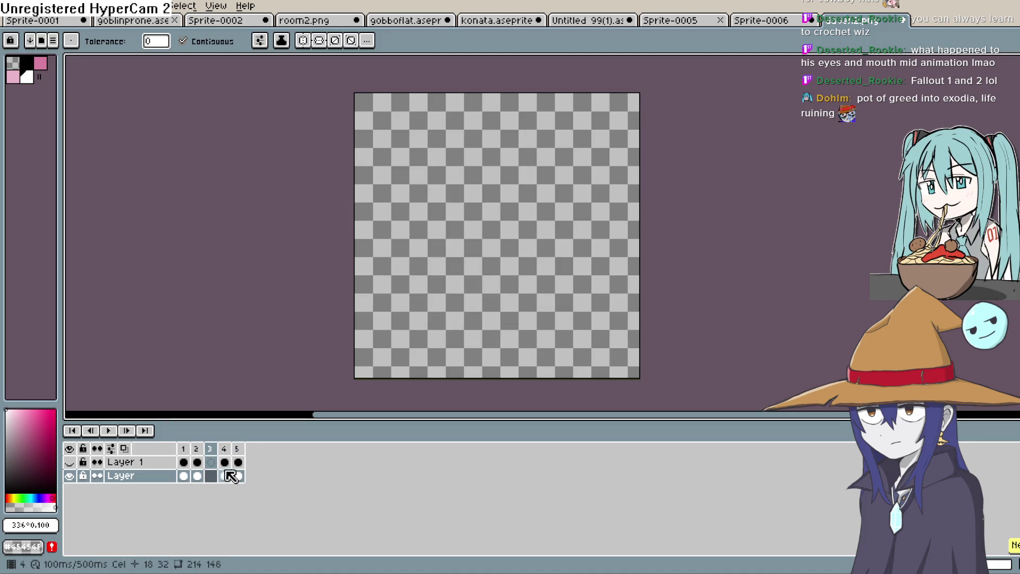
{"action": "left_click", "coordinate": [127, 449]}
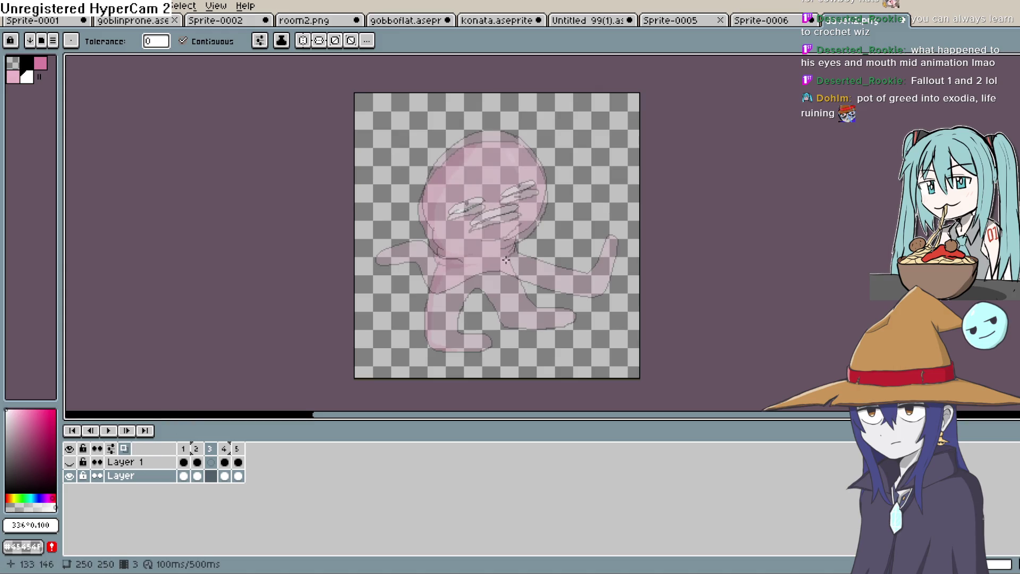
{"action": "scroll", "coordinate": [505, 264], "scroll_direction": "up", "scroll_amount": 2}
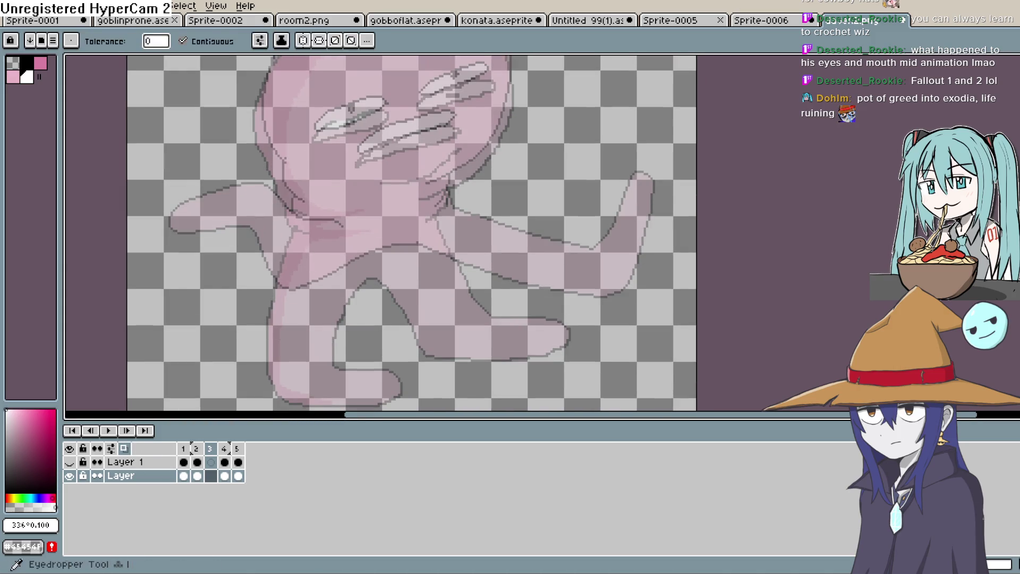
{"action": "left_click_drag", "start_coordinate": [655, 209], "coordinate": [656, 174]}
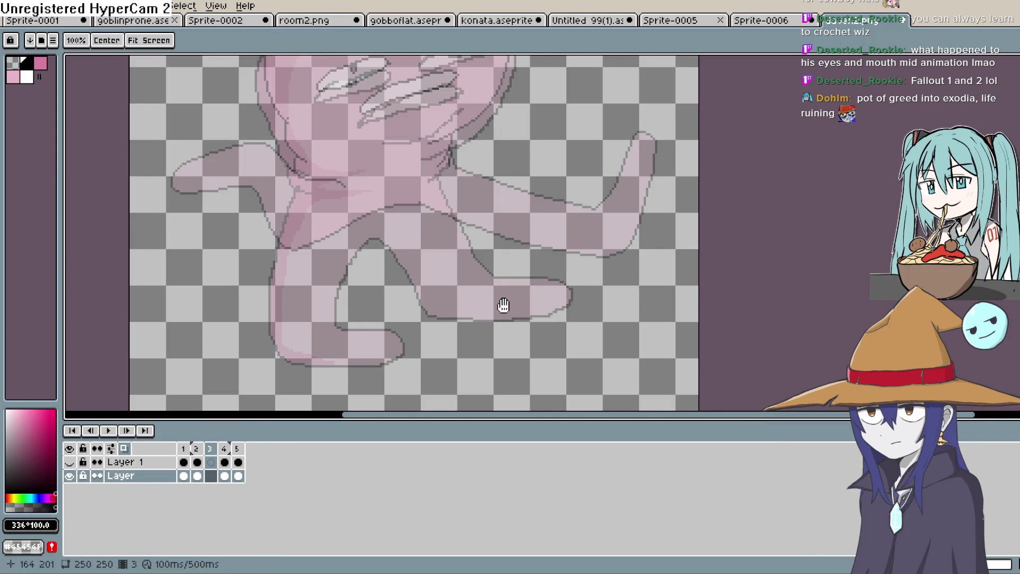
{"action": "left_click_drag", "start_coordinate": [503, 302], "coordinate": [484, 309]}
Sketch the legs' outline in black below the body and begin the head outline.
{"action": "mouse_move", "coordinate": [475, 228]}
{"action": "left_mouse_down"}
{"action": "mouse_move", "coordinate": [521, 257]}
{"action": "mouse_move", "coordinate": [587, 274]}
{"action": "mouse_move", "coordinate": [452, 306]}
{"action": "mouse_move", "coordinate": [394, 207]}
{"action": "mouse_move", "coordinate": [428, 184]}
{"action": "mouse_move", "coordinate": [513, 255]}
{"action": "left_mouse_up"}
{"action": "key", "text": "ctrl+z"}
{"action": "mouse_move", "coordinate": [409, 227]}
{"action": "left_mouse_down"}
{"action": "mouse_move", "coordinate": [359, 215]}
{"action": "mouse_move", "coordinate": [300, 282]}
{"action": "mouse_move", "coordinate": [237, 298]}
{"action": "mouse_move", "coordinate": [183, 345]}
{"action": "mouse_move", "coordinate": [223, 255]}
{"action": "mouse_move", "coordinate": [291, 187]}
{"action": "left_mouse_up"}
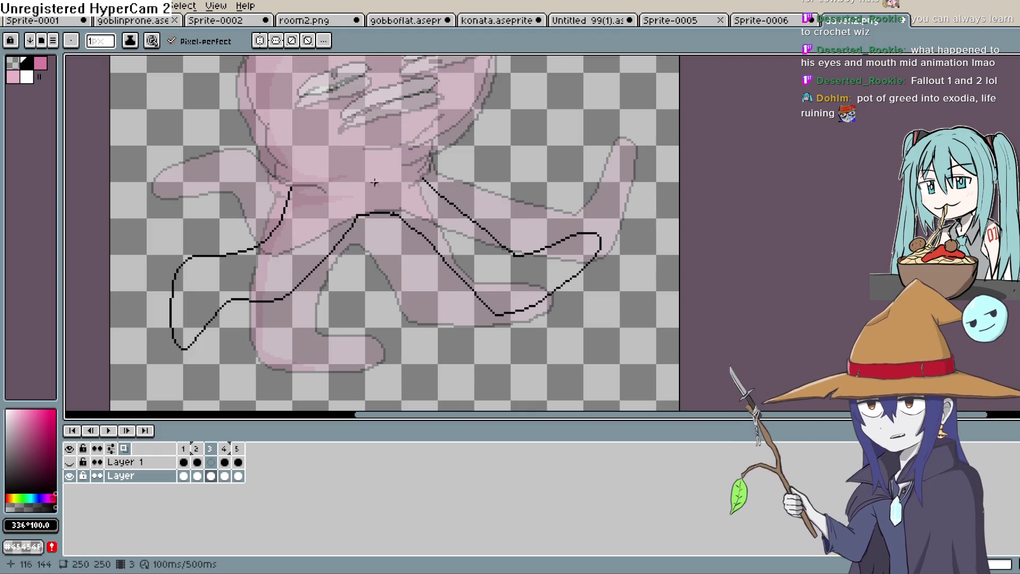
{"action": "scroll", "coordinate": [452, 217], "scroll_direction": "up", "scroll_amount": 5}
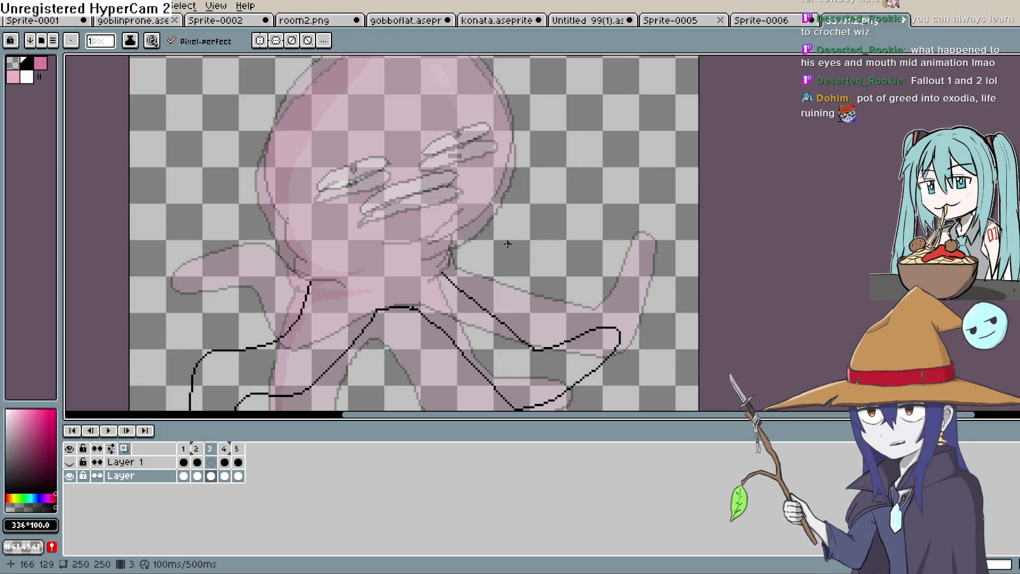
{"action": "mouse_move", "coordinate": [454, 284]}
{"action": "left_mouse_down"}
{"action": "mouse_move", "coordinate": [256, 220]}
{"action": "mouse_move", "coordinate": [306, 305]}
{"action": "mouse_move", "coordinate": [345, 323]}
{"action": "left_mouse_up"}
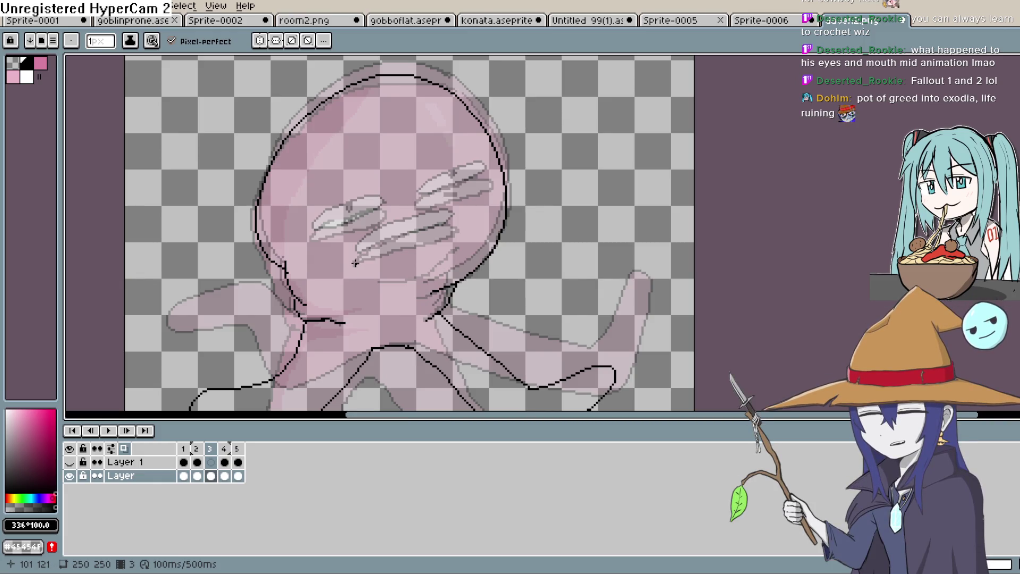
Outline the new figure's left eye and mouth in black, then play the animation.
{"action": "mouse_move", "coordinate": [458, 188]}
{"action": "left_mouse_down"}
{"action": "mouse_move", "coordinate": [475, 183]}
{"action": "mouse_move", "coordinate": [445, 195]}
{"action": "left_mouse_up"}
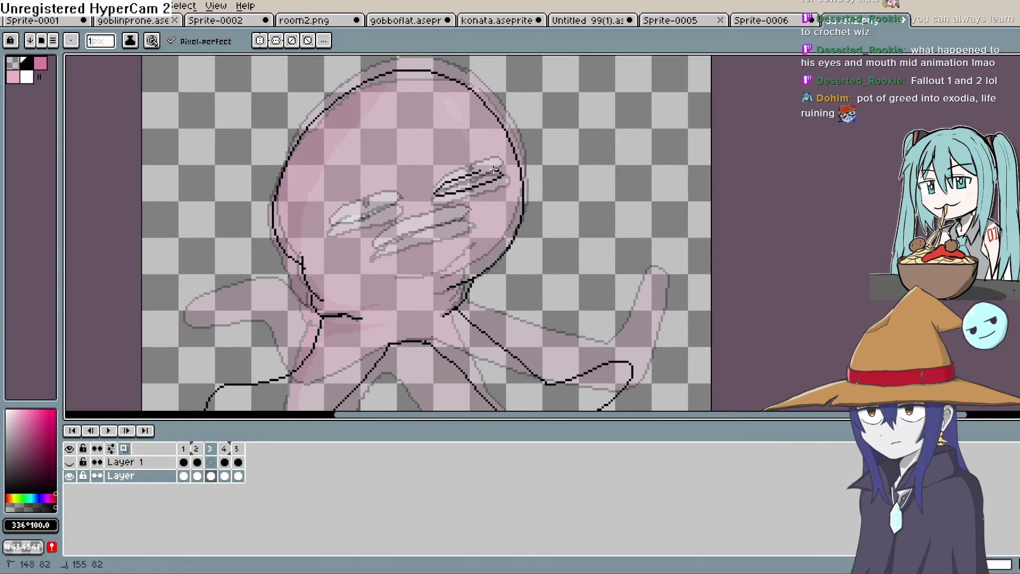
{"action": "left_click_drag", "start_coordinate": [384, 202], "coordinate": [334, 231]}
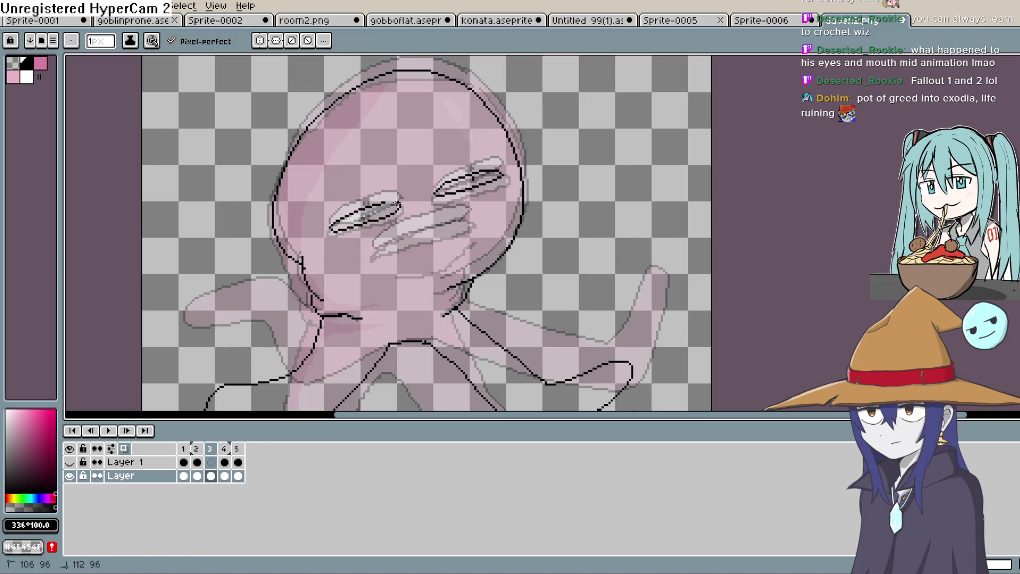
{"action": "mouse_move", "coordinate": [420, 224]}
{"action": "left_mouse_down"}
{"action": "mouse_move", "coordinate": [366, 257]}
{"action": "mouse_move", "coordinate": [458, 213]}
{"action": "left_mouse_up"}
{"action": "left_click_drag", "start_coordinate": [473, 266], "coordinate": [474, 170]}
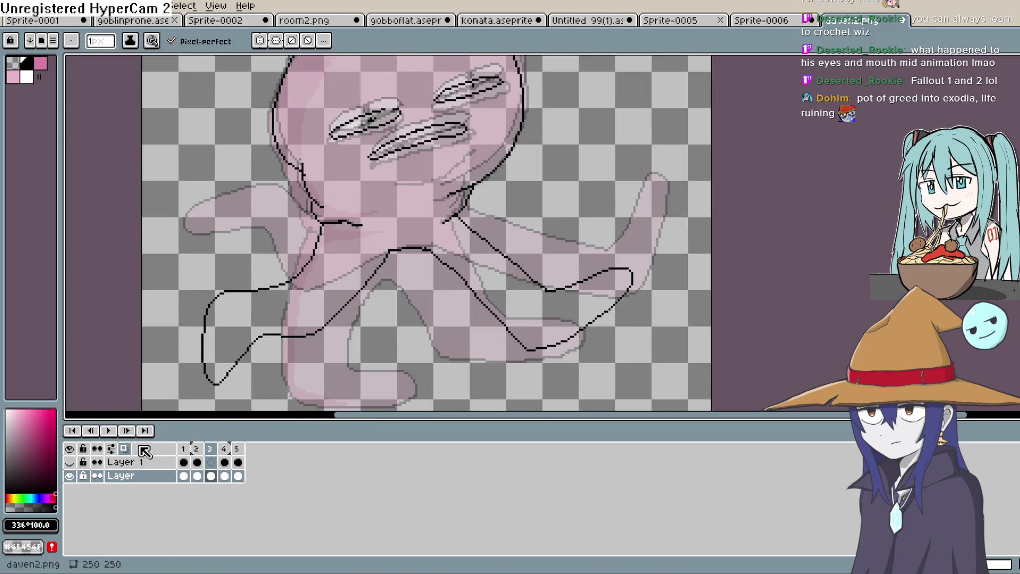
{"action": "key", "text": "Return"}
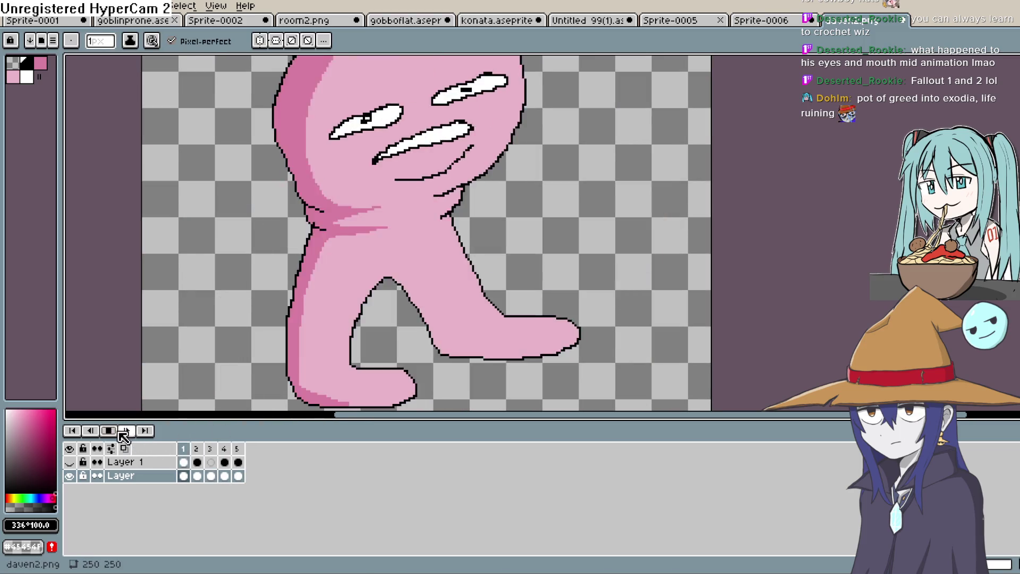
Stop playback and fill frame 3's sketched figure with frame 2's pink.
{"action": "scroll", "coordinate": [444, 276], "scroll_direction": "down", "scroll_amount": 2}
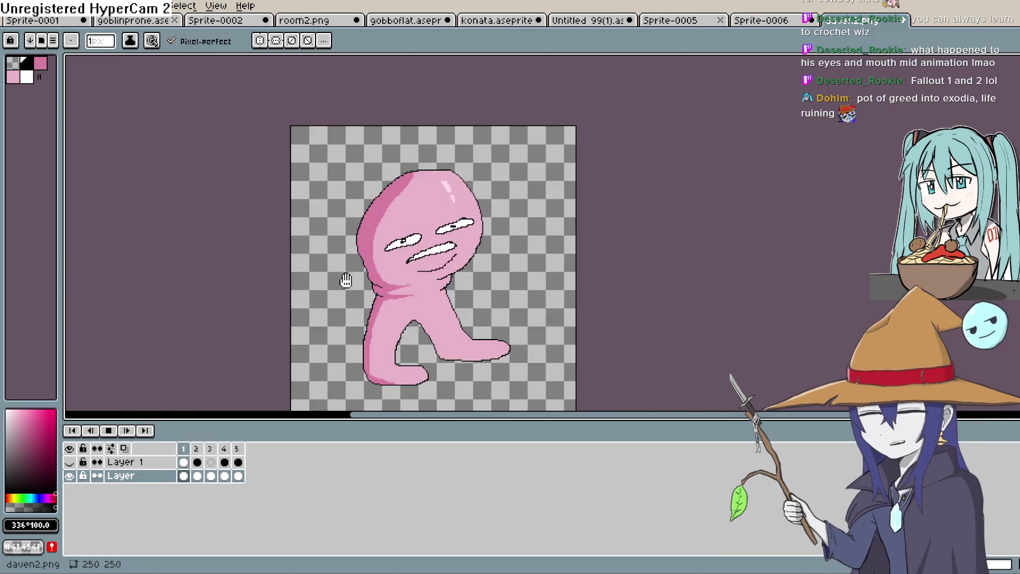
{"action": "key", "text": "Return"}
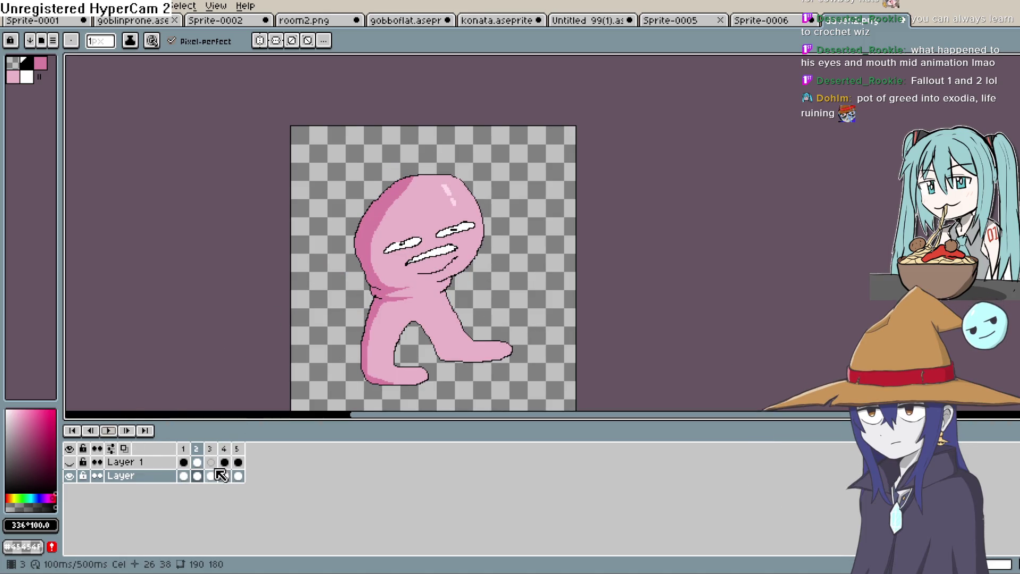
{"action": "double_click", "coordinate": [211, 477]}
{"action": "left_click", "coordinate": [655, 262]}
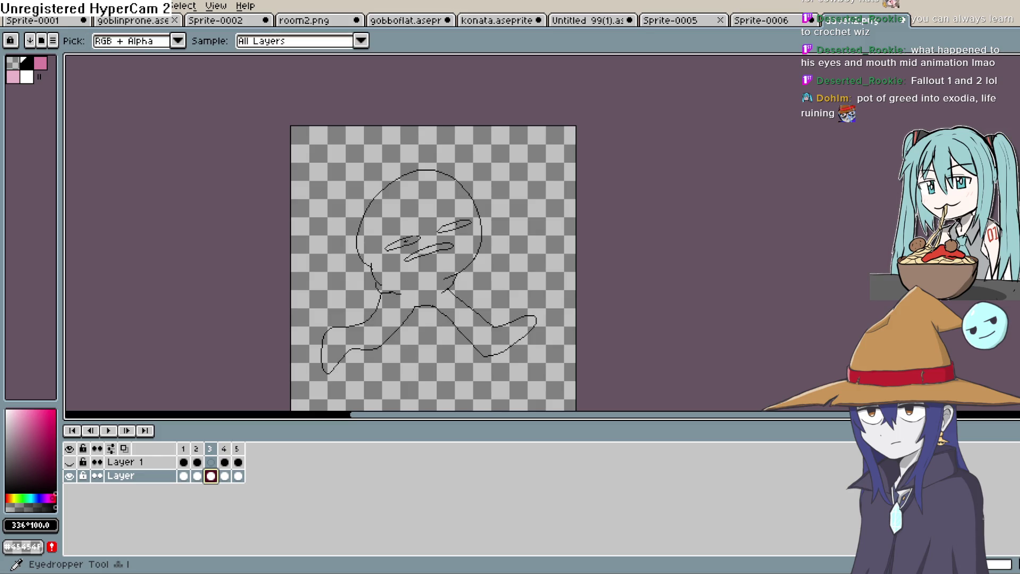
{"action": "left_click", "coordinate": [201, 475]}
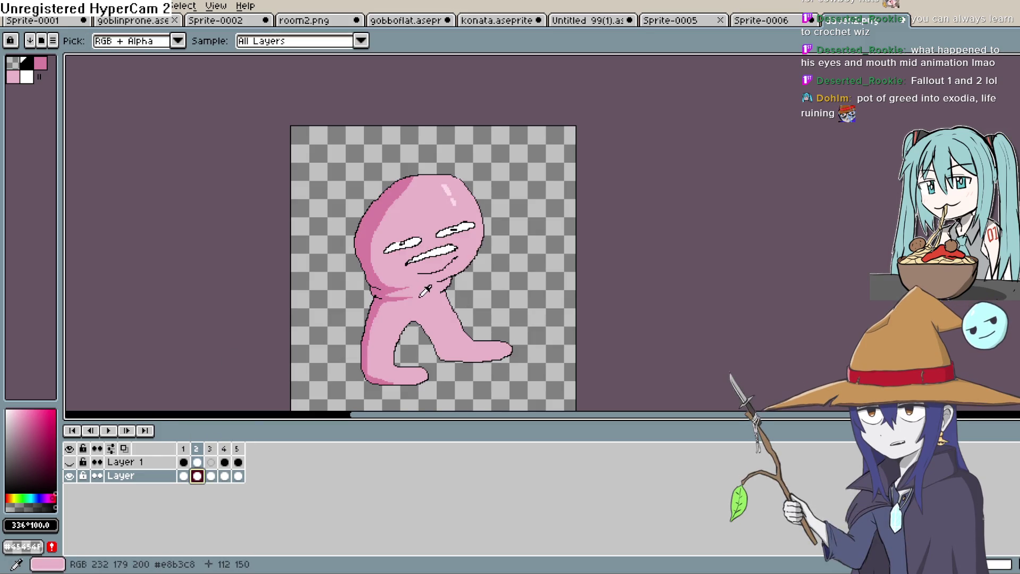
{"action": "left_click", "coordinate": [211, 476]}
{"action": "key", "text": "shift+g"}
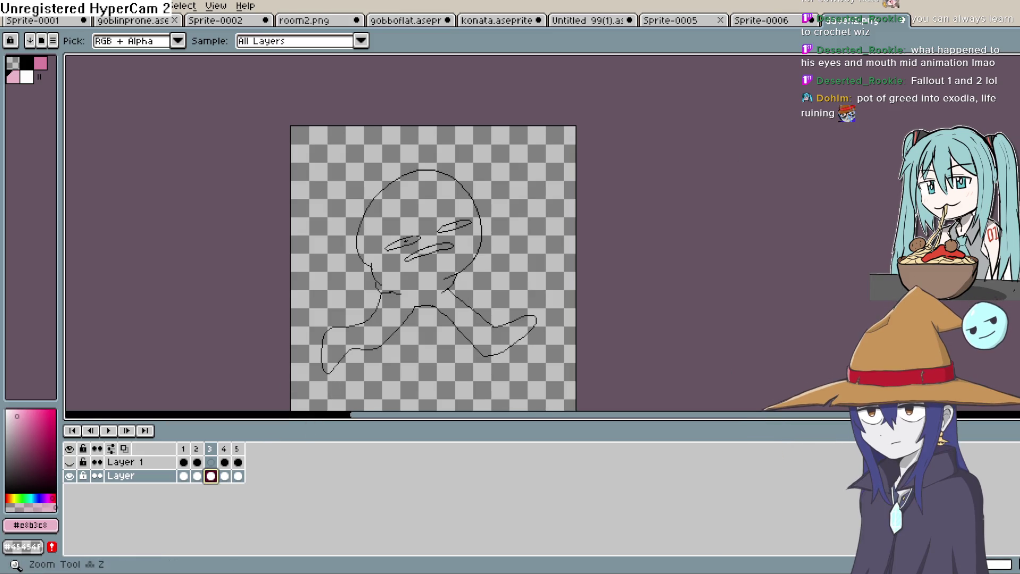
{"action": "left_click", "coordinate": [447, 293]}
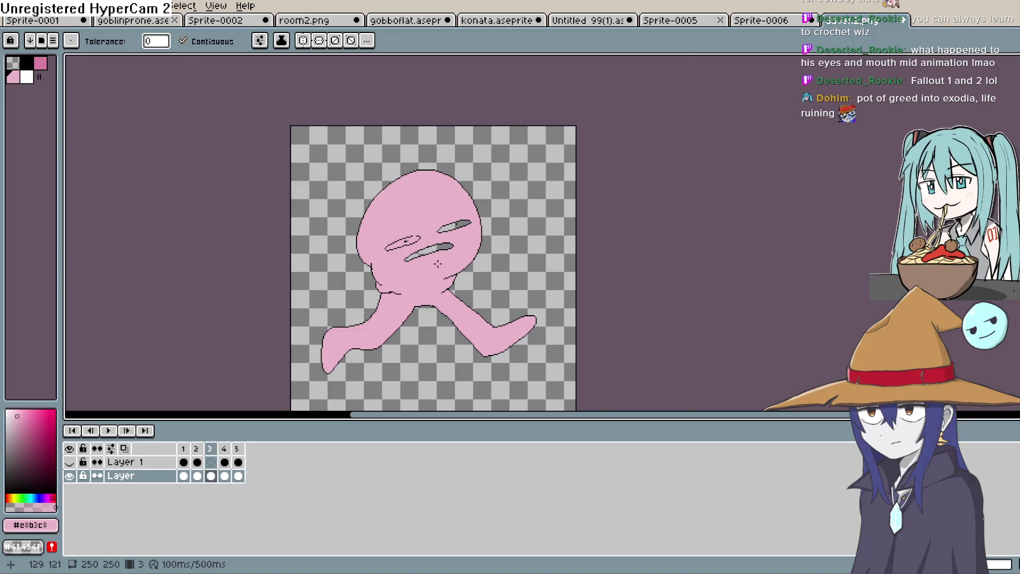
Close a gap in the eye outline, fill both eyes and the mouth white, then play.
{"action": "scroll", "coordinate": [438, 263], "scroll_direction": "up", "scroll_amount": 3}
{"action": "key", "text": "i"}
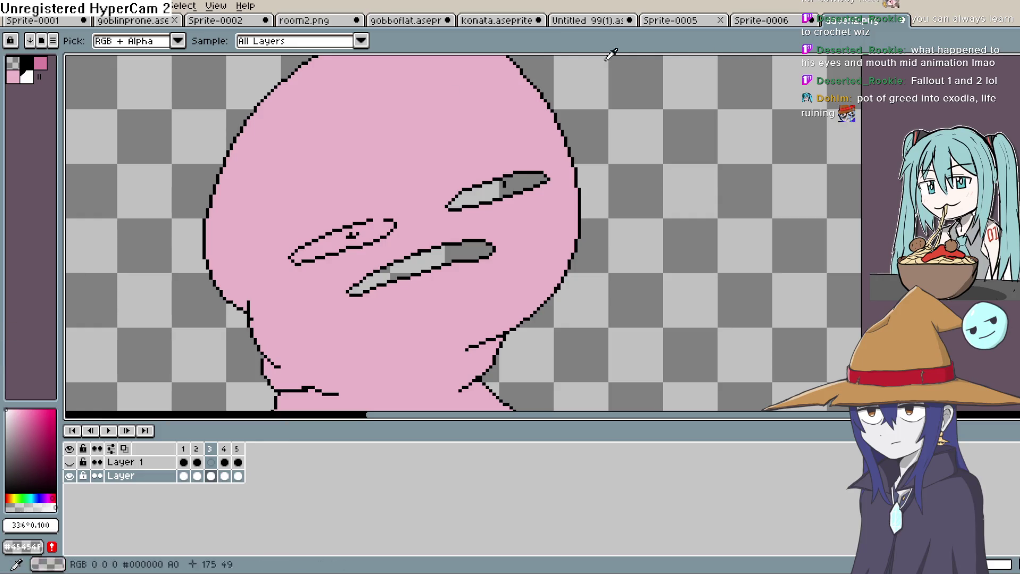
{"action": "key", "text": "b"}
{"action": "scroll", "coordinate": [432, 205], "scroll_direction": "up", "scroll_amount": 2}
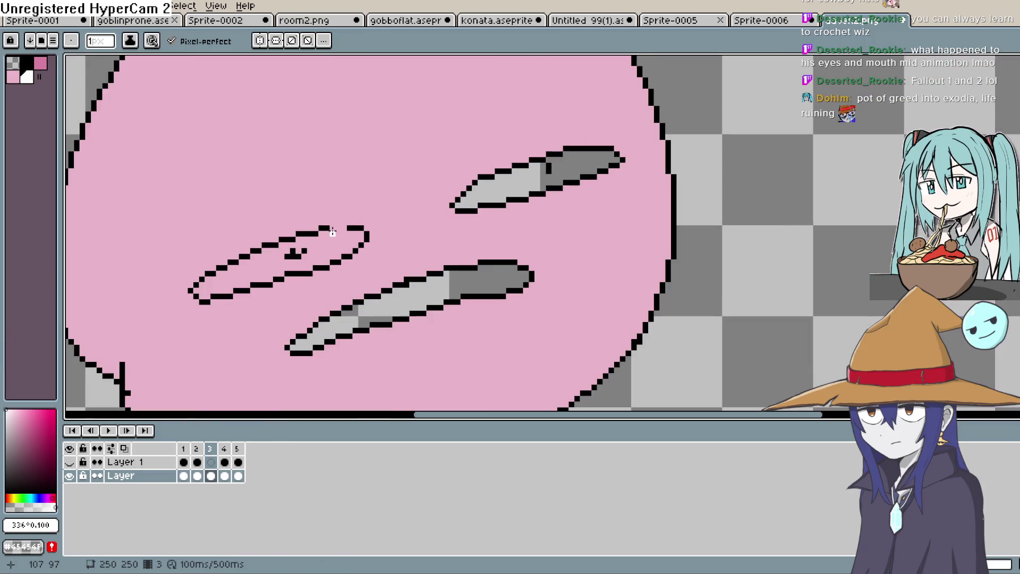
{"action": "left_click_drag", "start_coordinate": [334, 229], "coordinate": [345, 229]}
{"action": "key", "text": "g"}
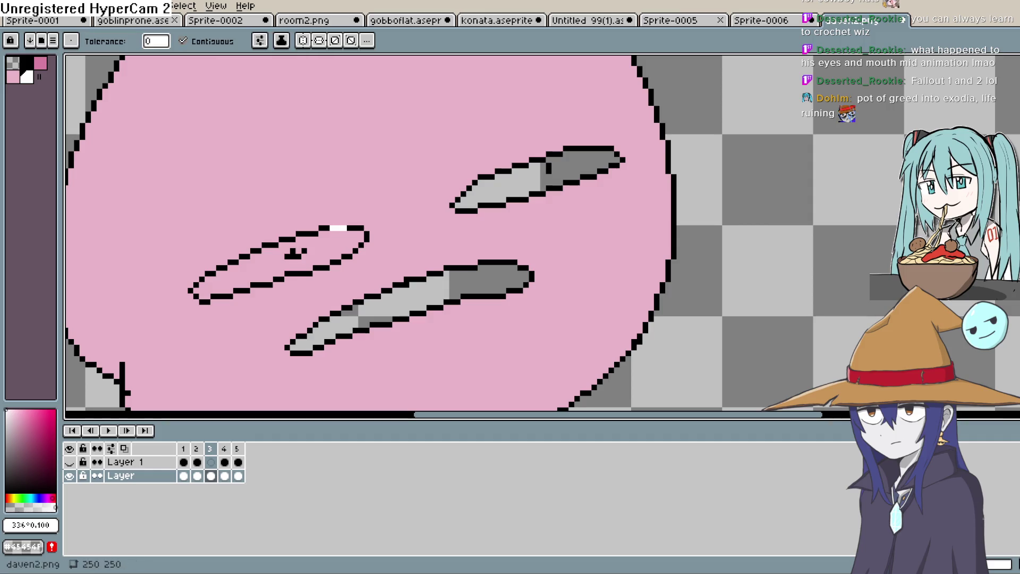
{"action": "left_click", "coordinate": [346, 239]}
{"action": "left_click", "coordinate": [493, 200]}
{"action": "left_click", "coordinate": [477, 274]}
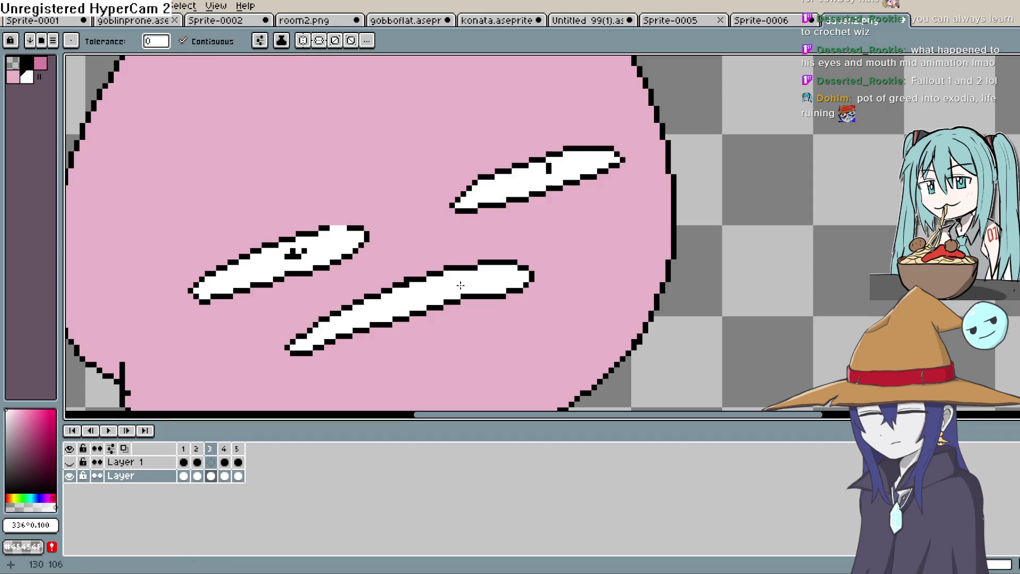
{"action": "left_click_drag", "start_coordinate": [470, 330], "coordinate": [474, 256]}
{"action": "scroll", "coordinate": [474, 256], "scroll_direction": "down", "scroll_amount": 4}
{"action": "left_click", "coordinate": [108, 430]}
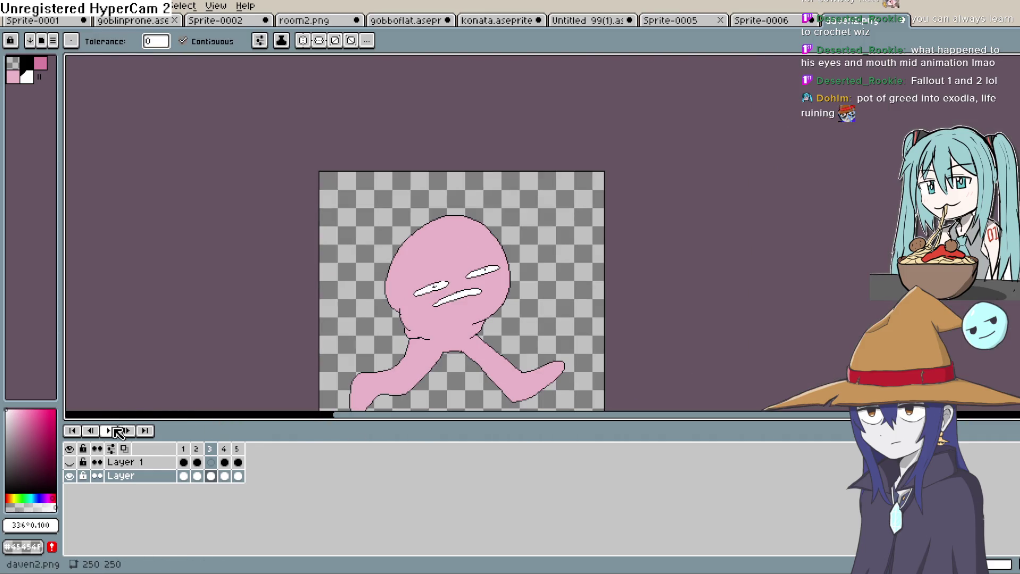
Centre the sprite and stop playback on frame 4's splayed-limb pose.
{"action": "left_click_drag", "start_coordinate": [522, 308], "coordinate": [479, 233]}
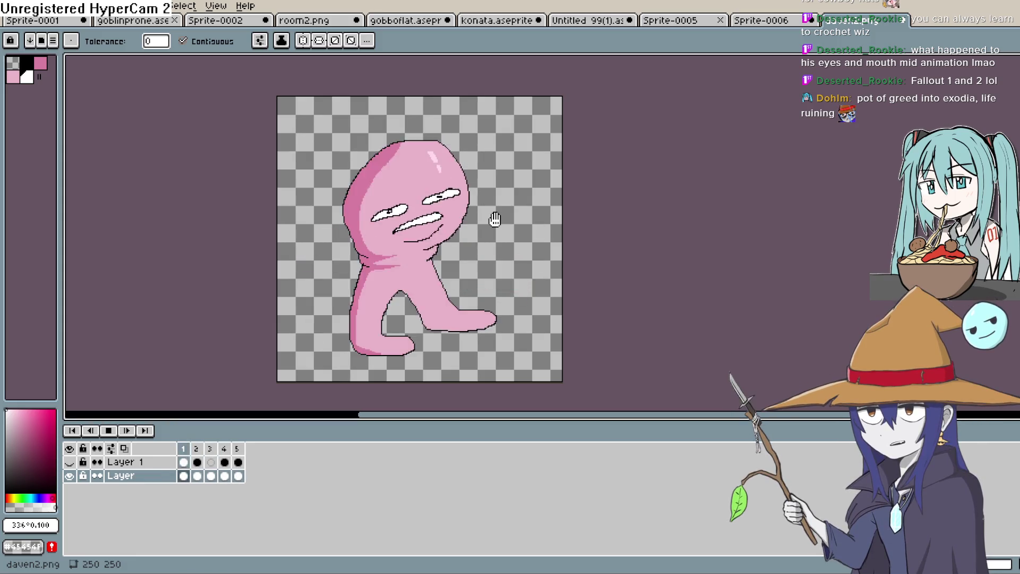
{"action": "left_click", "coordinate": [109, 431]}
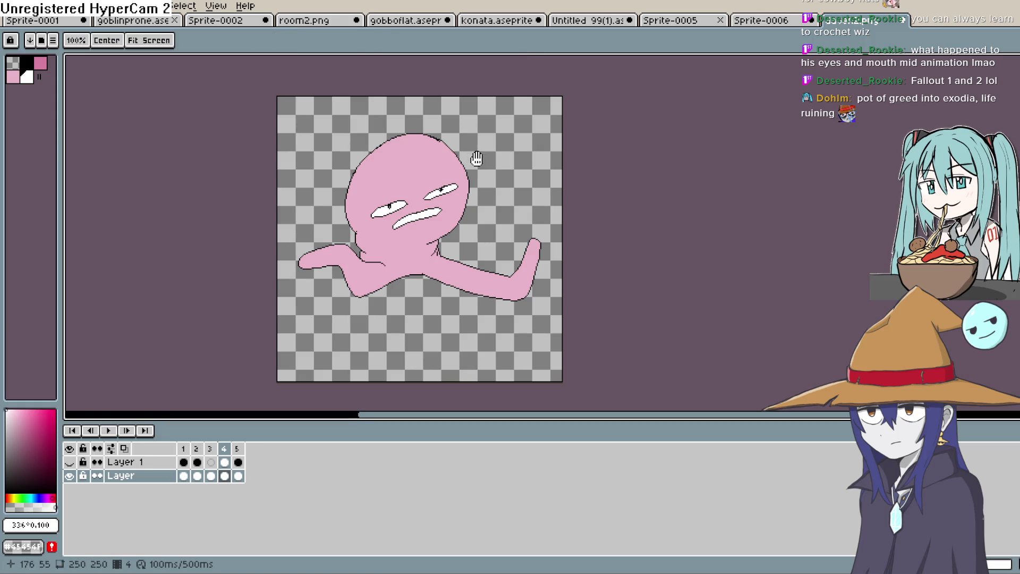
{"action": "left_click_drag", "start_coordinate": [530, 49], "coordinate": [530, 102]}
{"action": "key", "text": "e"}
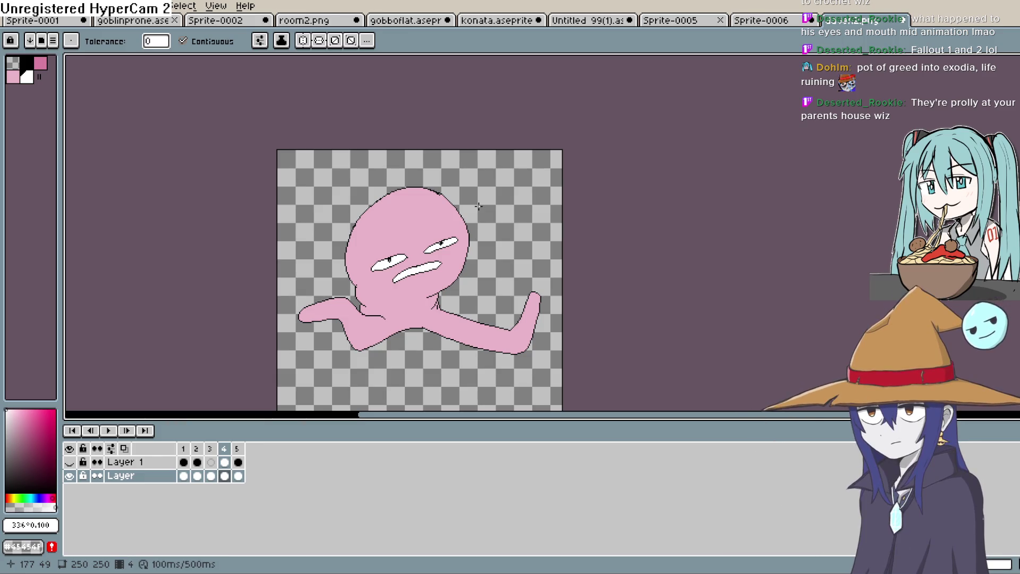
{"action": "scroll", "coordinate": [478, 207], "scroll_direction": "down", "scroll_amount": 2}
Zoom onto the head, eyedrop the pink skin, and pencil over the stray top-outline pixel.
{"action": "scroll", "coordinate": [480, 222], "scroll_direction": "up", "scroll_amount": 3}
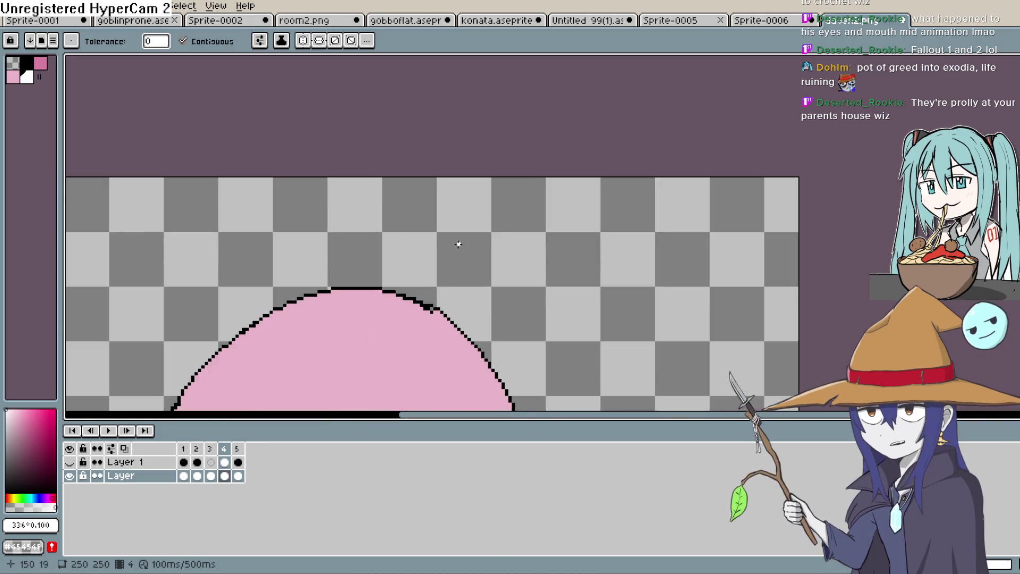
{"action": "mouse_move", "coordinate": [445, 285]}
{"action": "left_mouse_down"}
{"action": "mouse_move", "coordinate": [487, 218]}
{"action": "mouse_move", "coordinate": [513, 204]}
{"action": "left_mouse_up"}
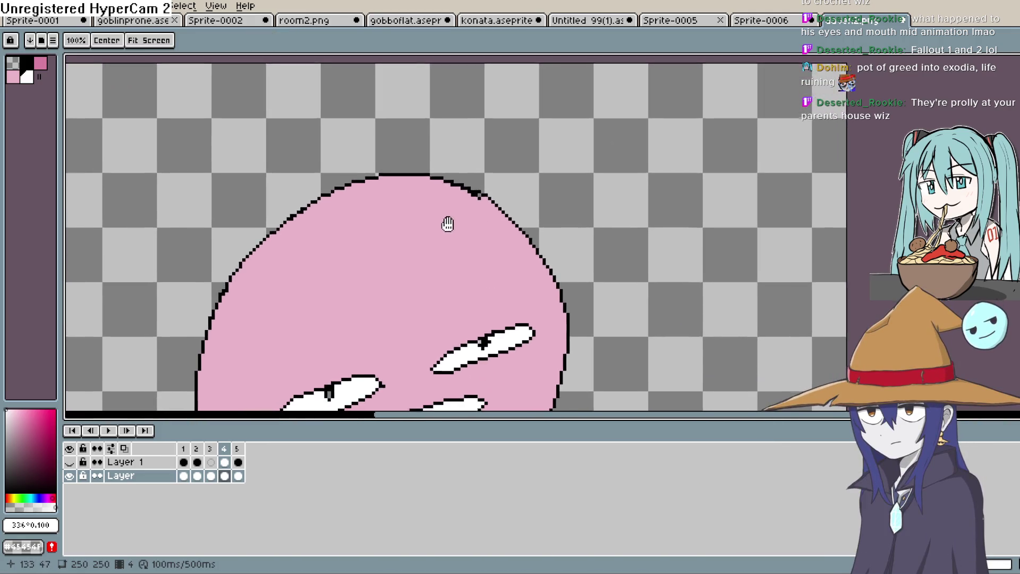
{"action": "key", "text": "w"}
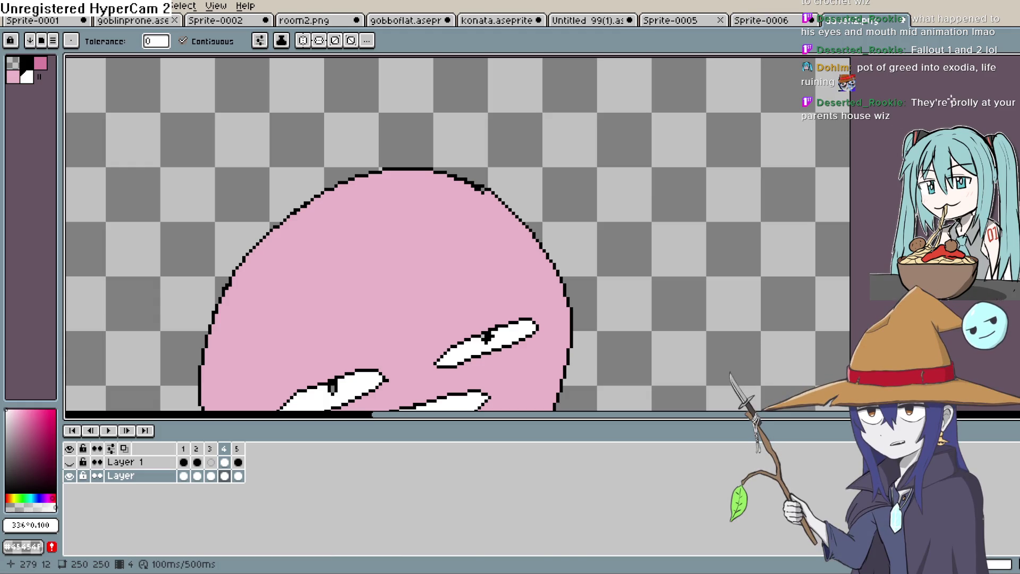
{"action": "key", "text": "i"}
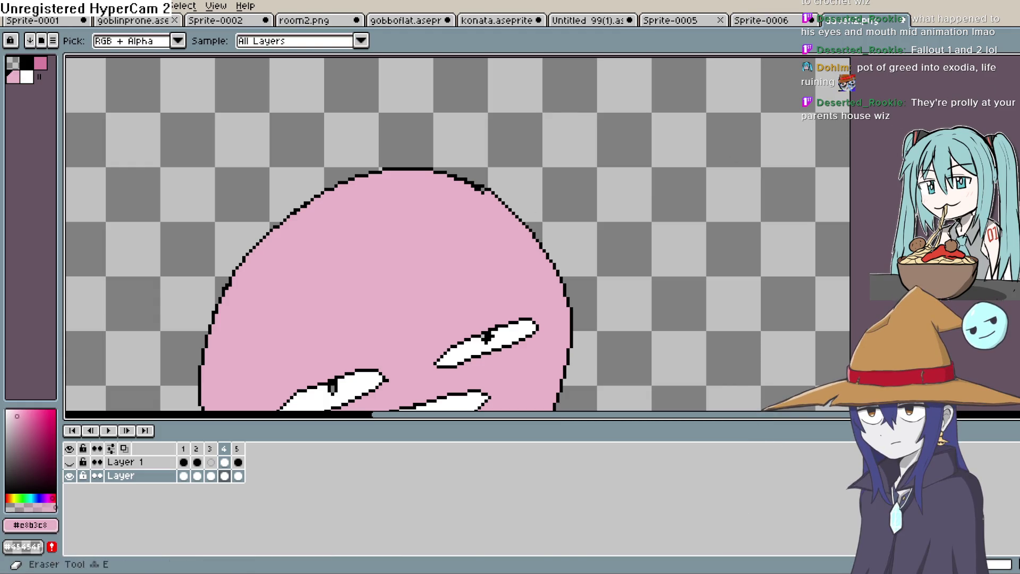
{"action": "key", "text": "b"}
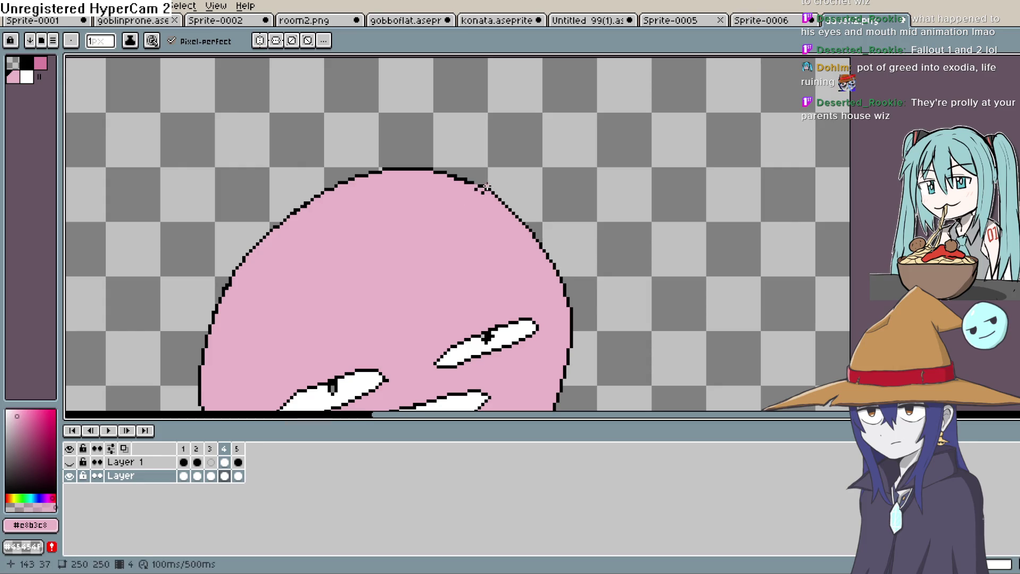
{"action": "left_click", "coordinate": [483, 193]}
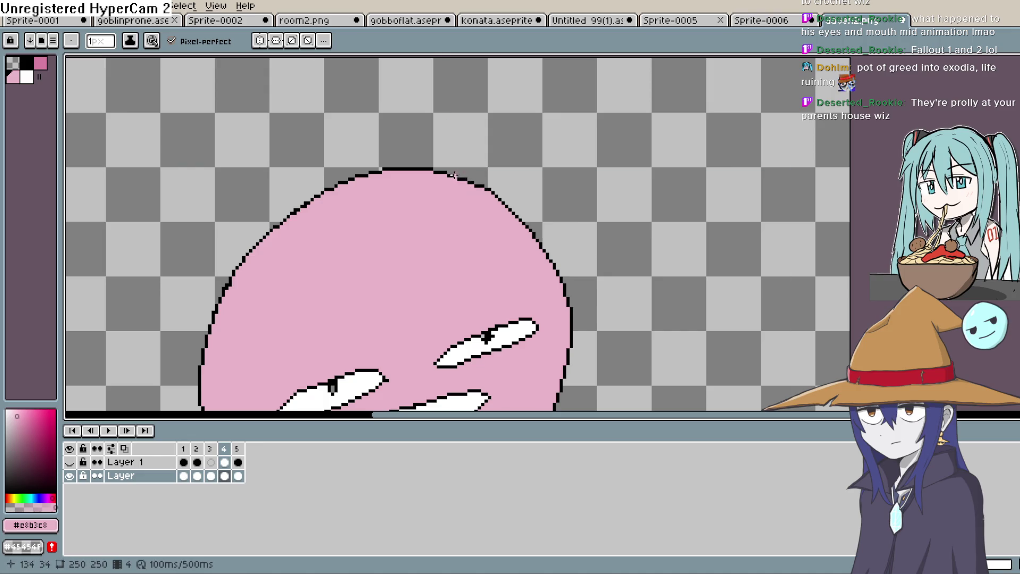
Try a white bucket fill on the upper-right eye's pupil, undo it, and zoom back out.
{"action": "scroll", "coordinate": [462, 228], "scroll_direction": "down", "scroll_amount": 3}
{"action": "scroll", "coordinate": [554, 201], "scroll_direction": "up", "scroll_amount": 4}
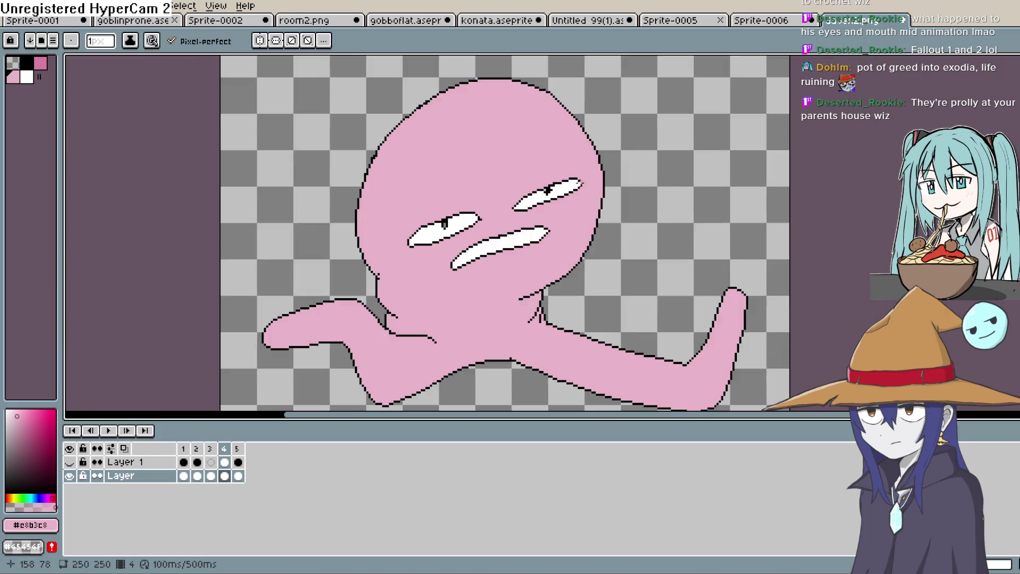
{"action": "key", "text": "g"}
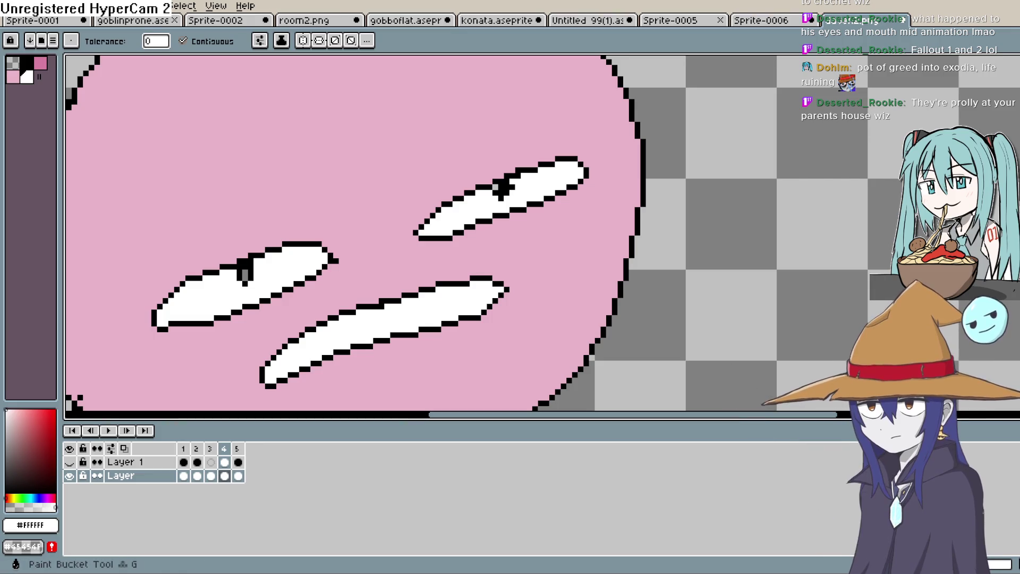
{"action": "left_click", "coordinate": [509, 183]}
{"action": "key", "text": "ctrl+z"}
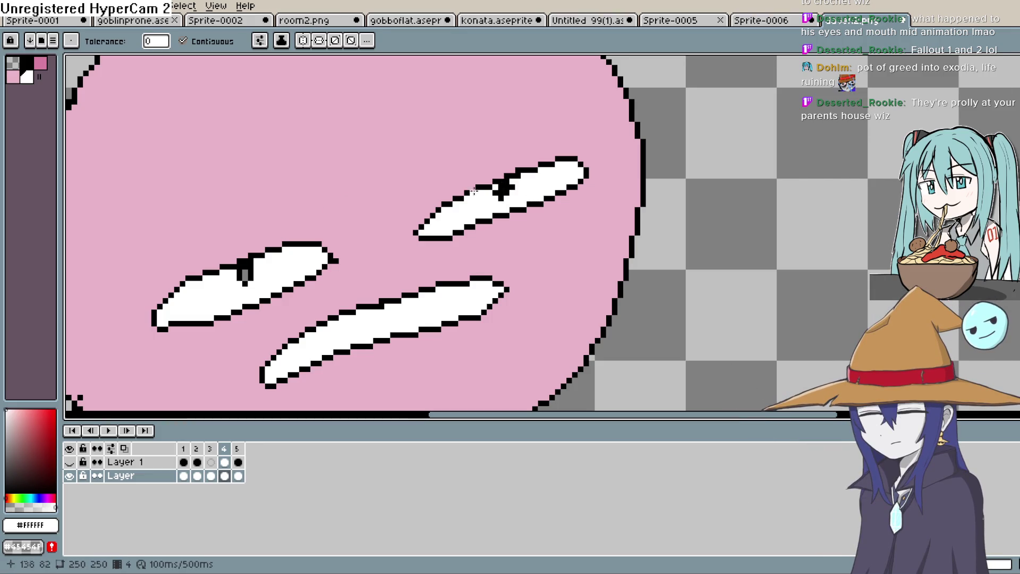
{"action": "scroll", "coordinate": [378, 226], "scroll_direction": "down", "scroll_amount": 5}
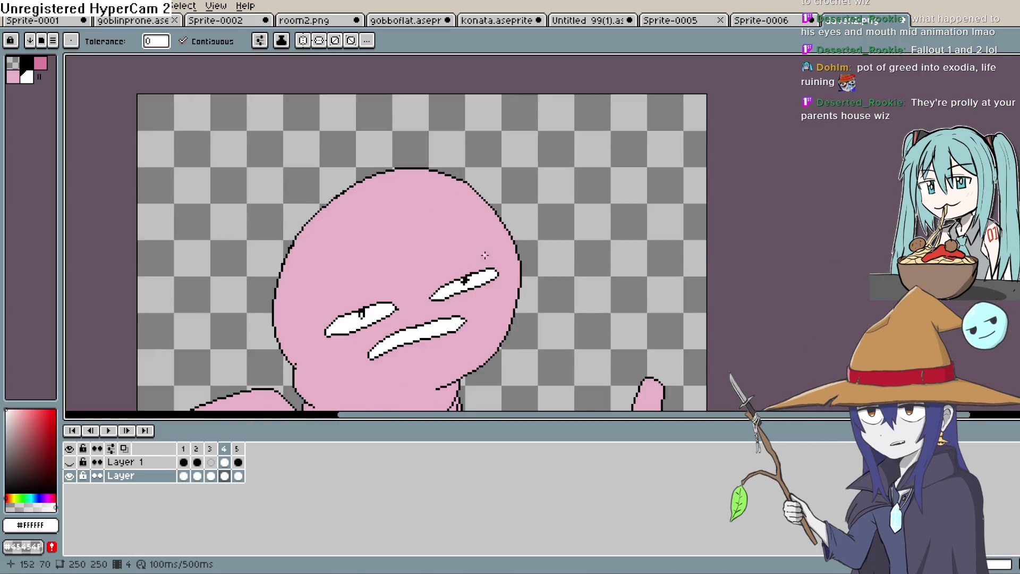
{"action": "key", "text": "space"}
{"action": "mouse_move", "coordinate": [484, 265]}
{"action": "left_mouse_down"}
{"action": "mouse_move", "coordinate": [460, 242]}
{"action": "mouse_move", "coordinate": [458, 209]}
{"action": "left_mouse_up"}
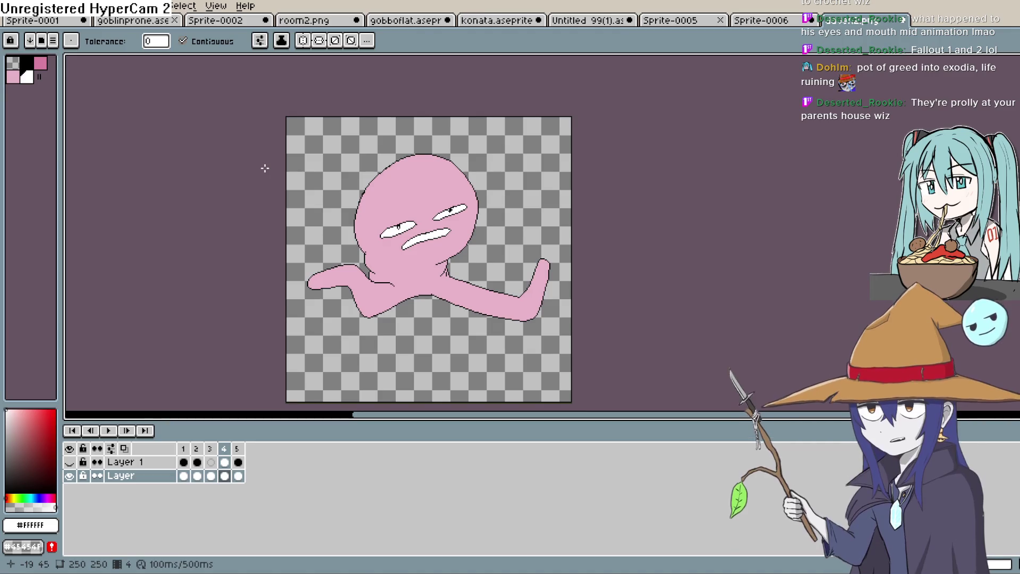
Play the animation at 2x playback speed, then stop it.
{"action": "left_click", "coordinate": [182, 6]}
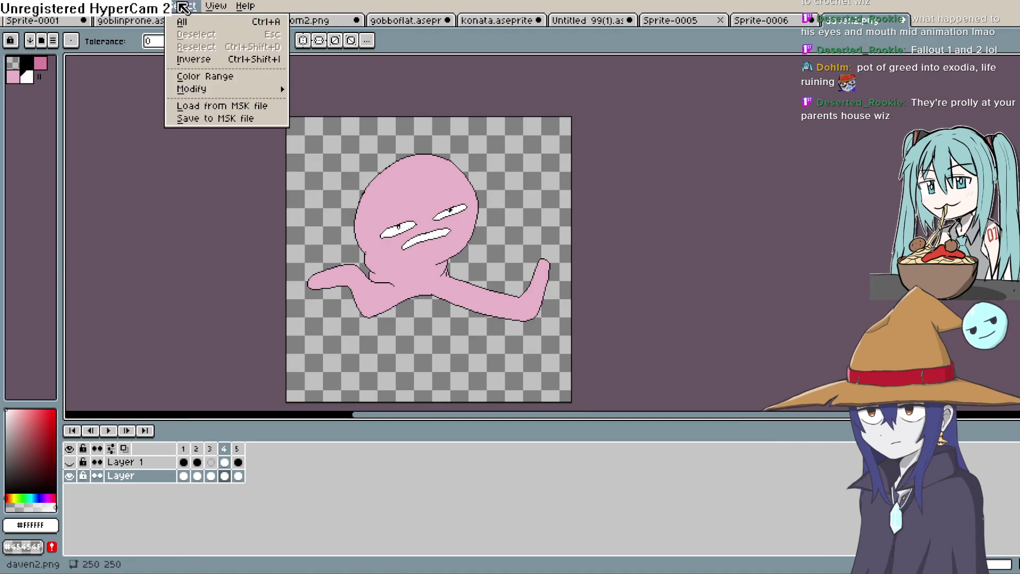
{"action": "mouse_move", "coordinate": [262, 119]}
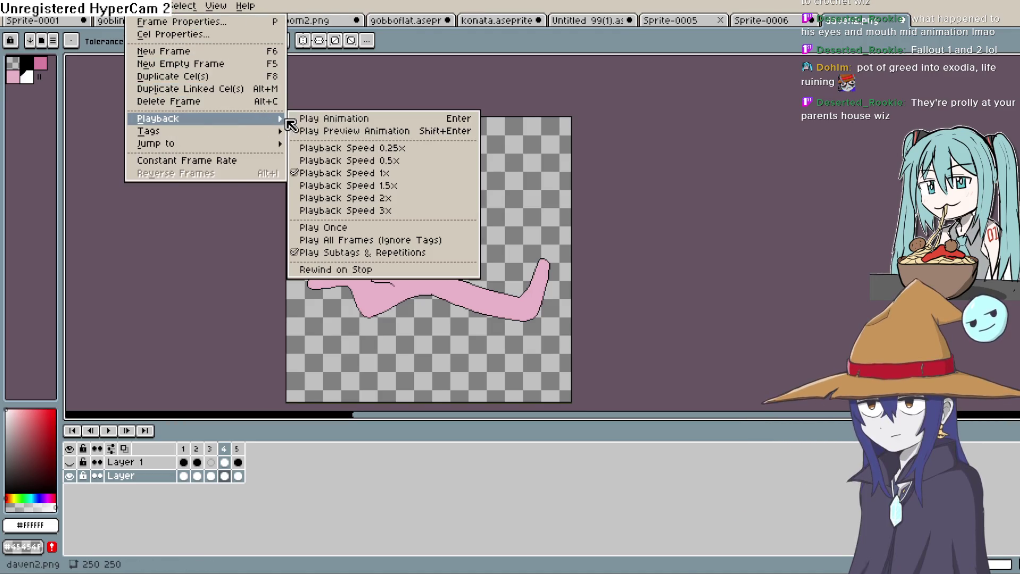
{"action": "left_click", "coordinate": [402, 199]}
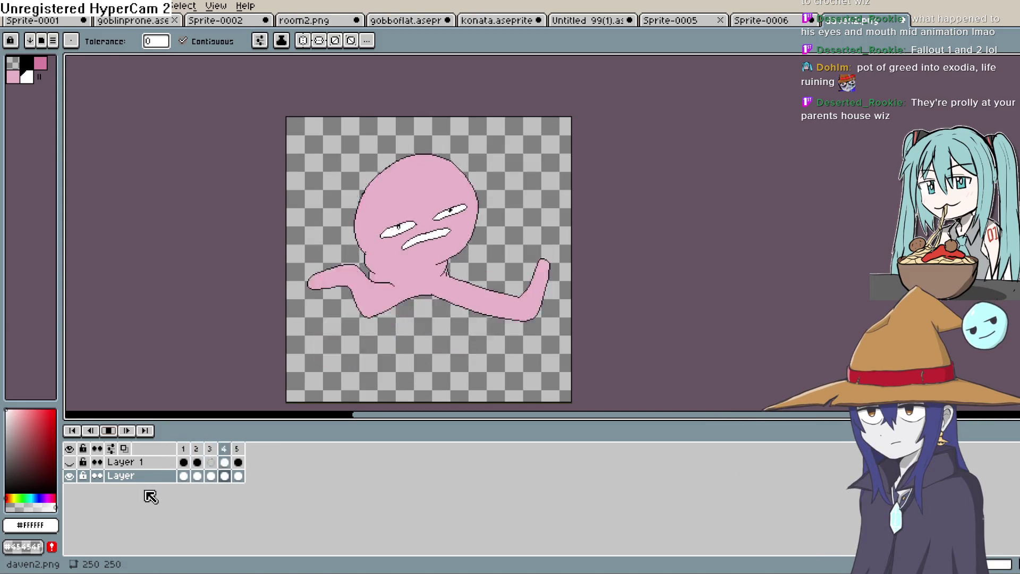
{"action": "left_click", "coordinate": [114, 437]}
{"action": "left_click", "coordinate": [196, 462]}
{"action": "left_click", "coordinate": [211, 476]}
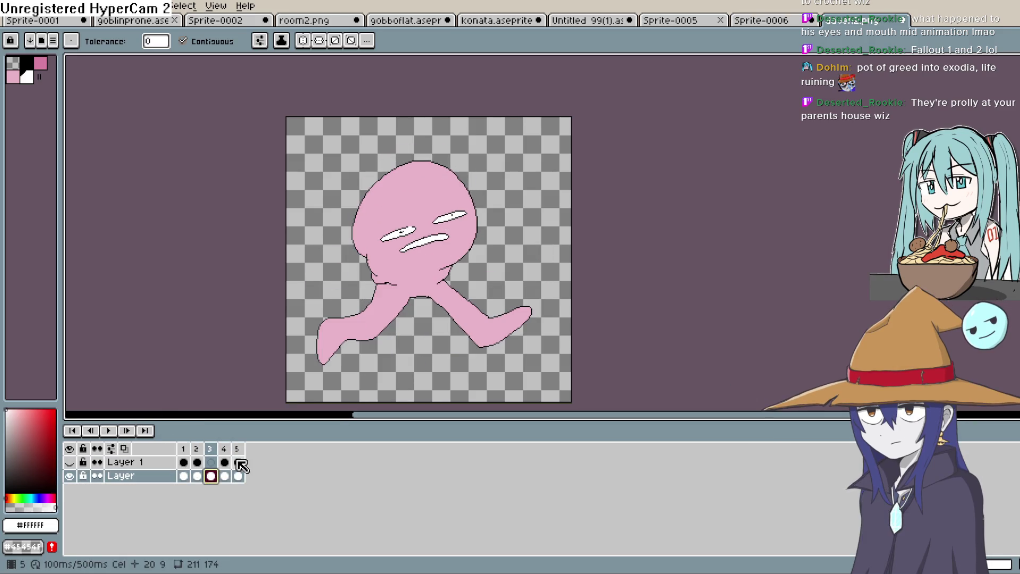
Compare frames 4 and 5, then add a new frame 6 after frame 5 of Layer 1.
{"action": "left_click", "coordinate": [238, 463]}
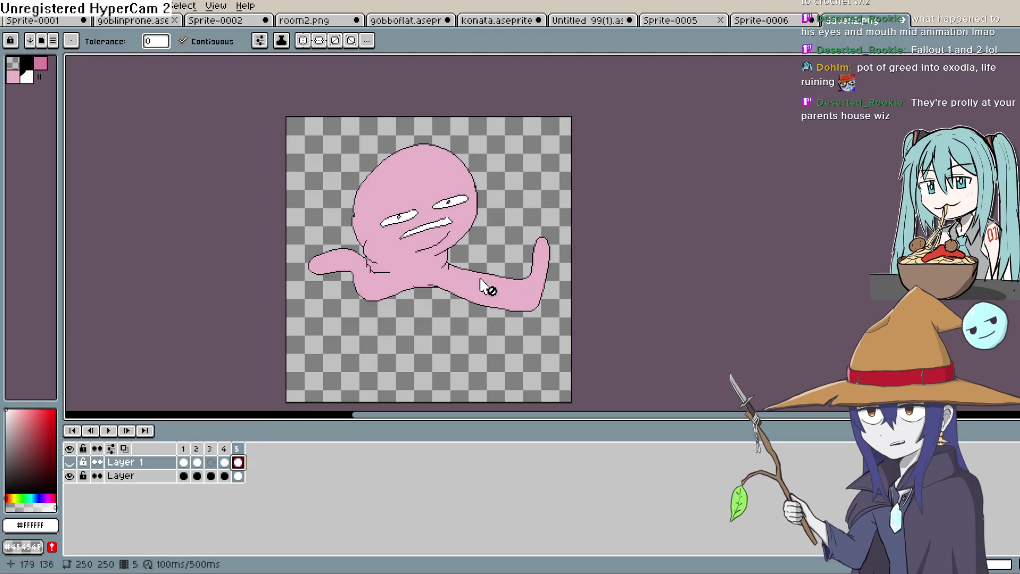
{"action": "left_click", "coordinate": [224, 463]}
{"action": "left_click", "coordinate": [238, 462]}
{"action": "left_click", "coordinate": [238, 470]}
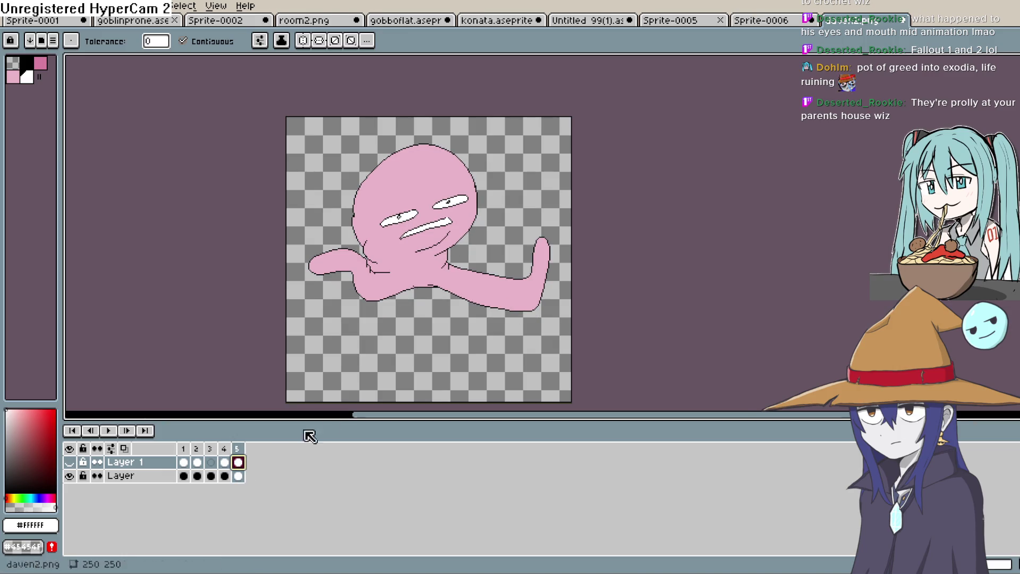
{"action": "key", "text": "m"}
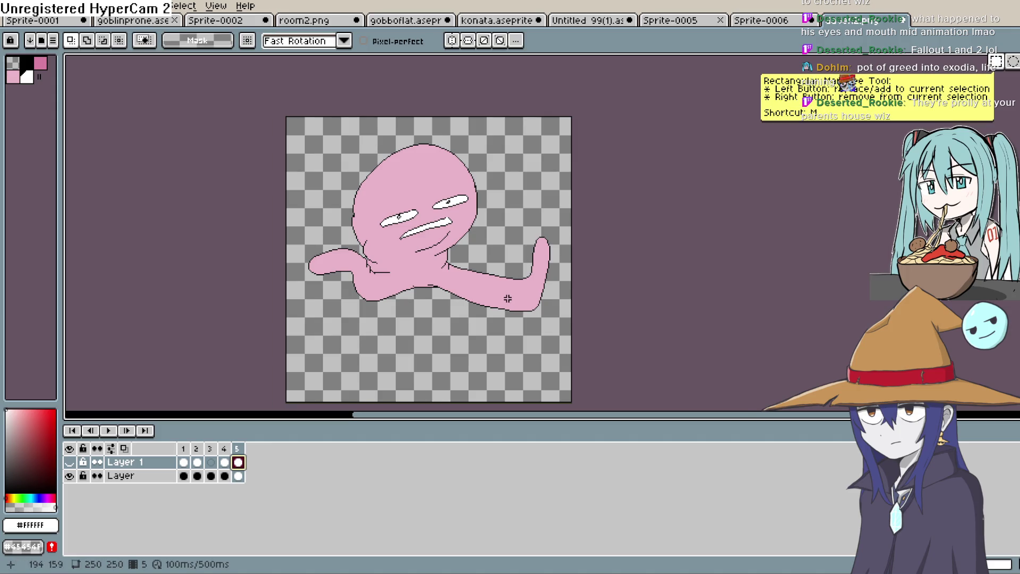
{"action": "key", "text": "alt+n"}
{"action": "left_click_drag", "start_coordinate": [557, 150], "coordinate": [560, 156]}
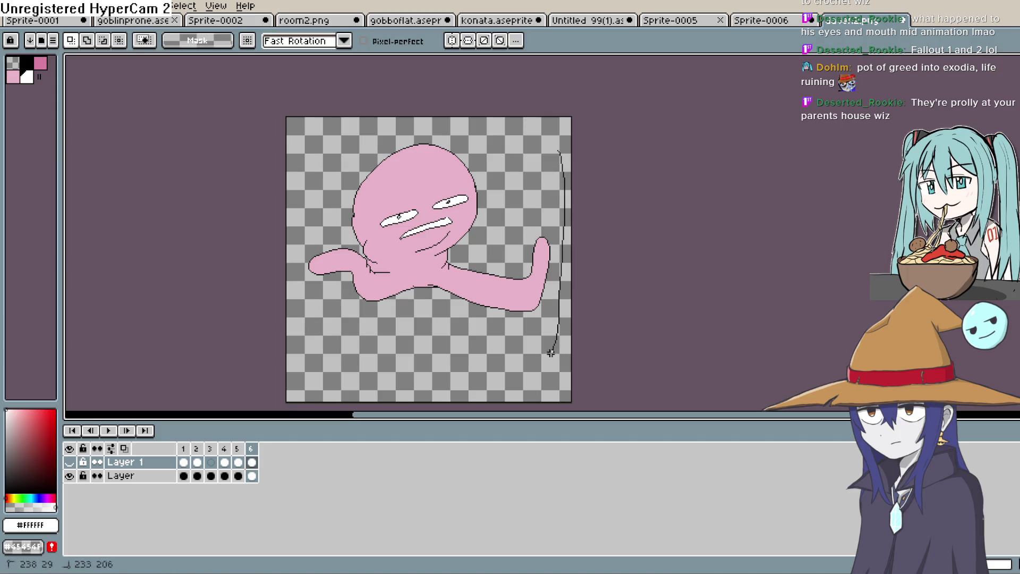
Lasso the frame 6 character, raise it and stretch it a pixel taller, apply, and play.
{"action": "left_click_drag", "start_coordinate": [490, 129], "coordinate": [565, 147]}
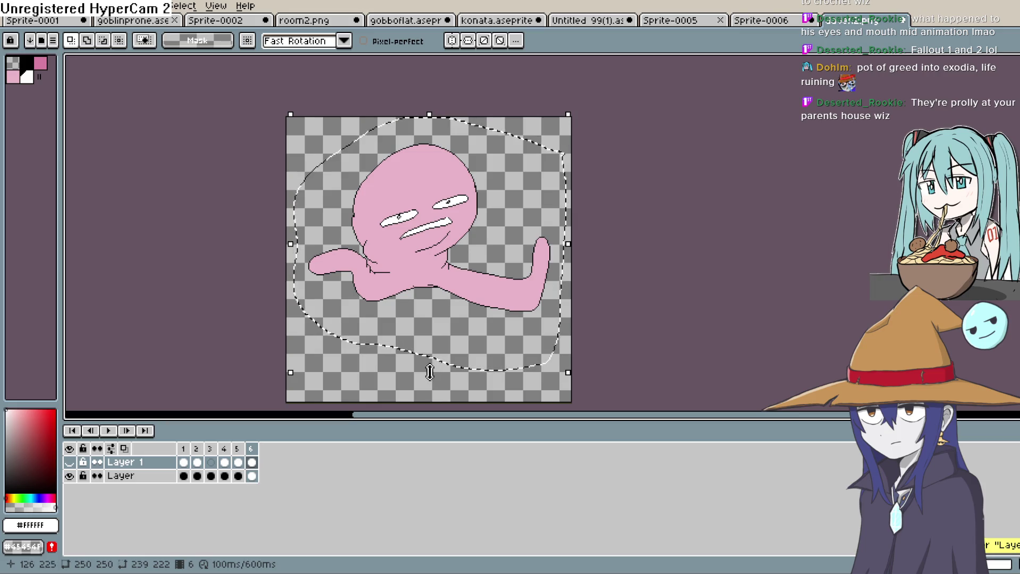
{"action": "left_click", "coordinate": [252, 475]}
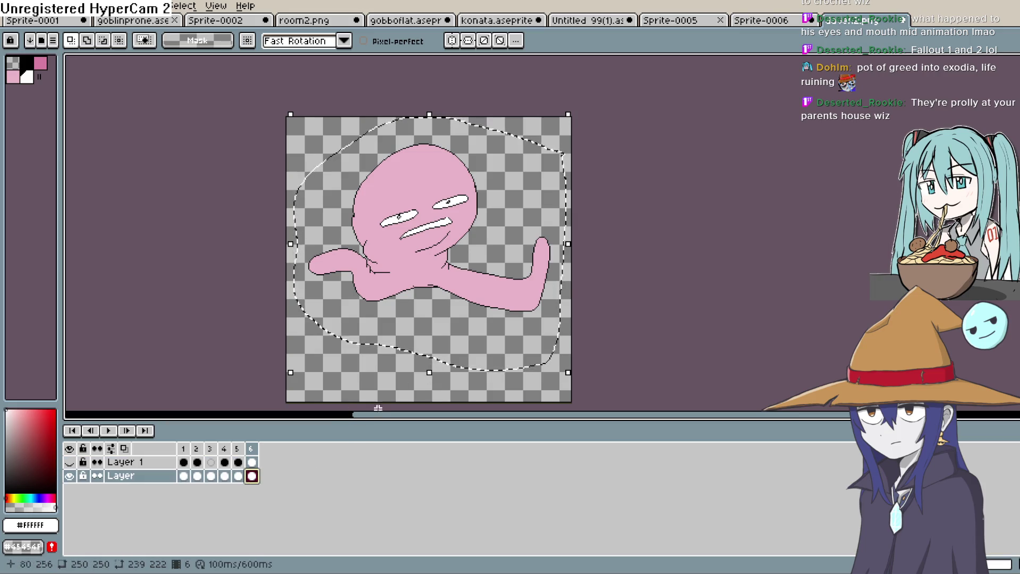
{"action": "left_click_drag", "start_coordinate": [429, 373], "coordinate": [429, 370]}
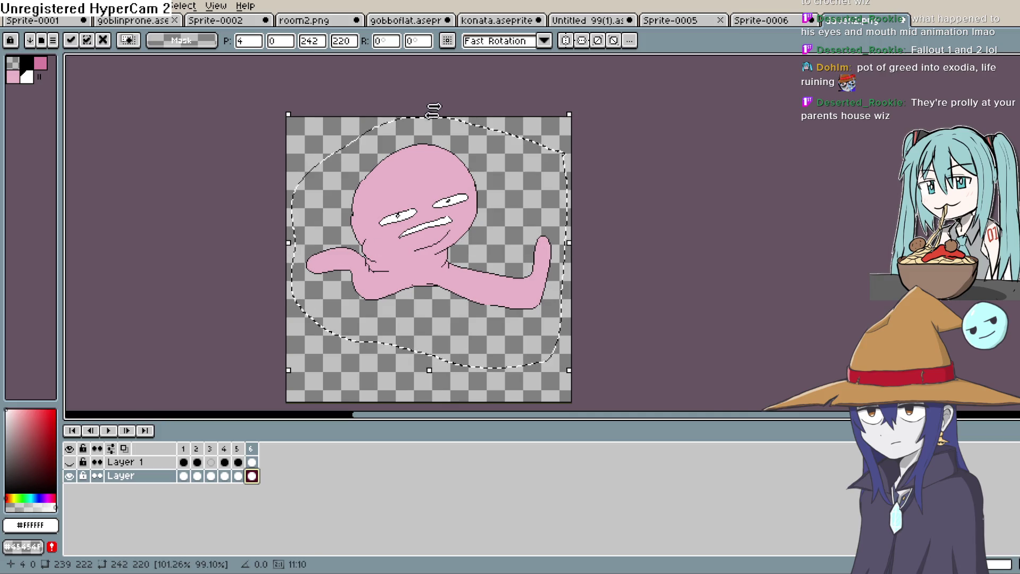
{"action": "left_click_drag", "start_coordinate": [432, 115], "coordinate": [431, 114]}
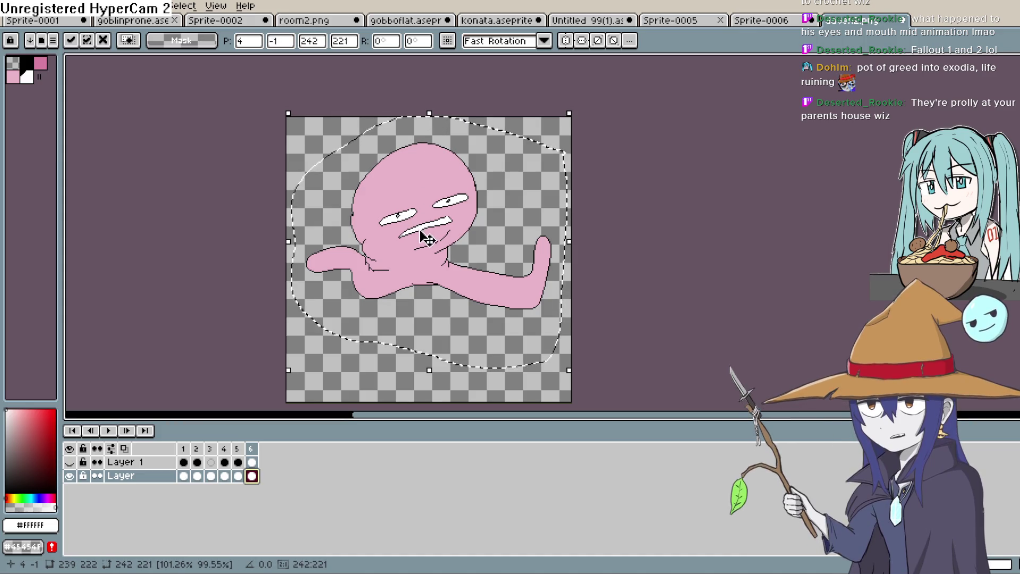
{"action": "key", "text": "Up"}
{"action": "key", "text": "Up"}
{"action": "key", "text": "Up"}
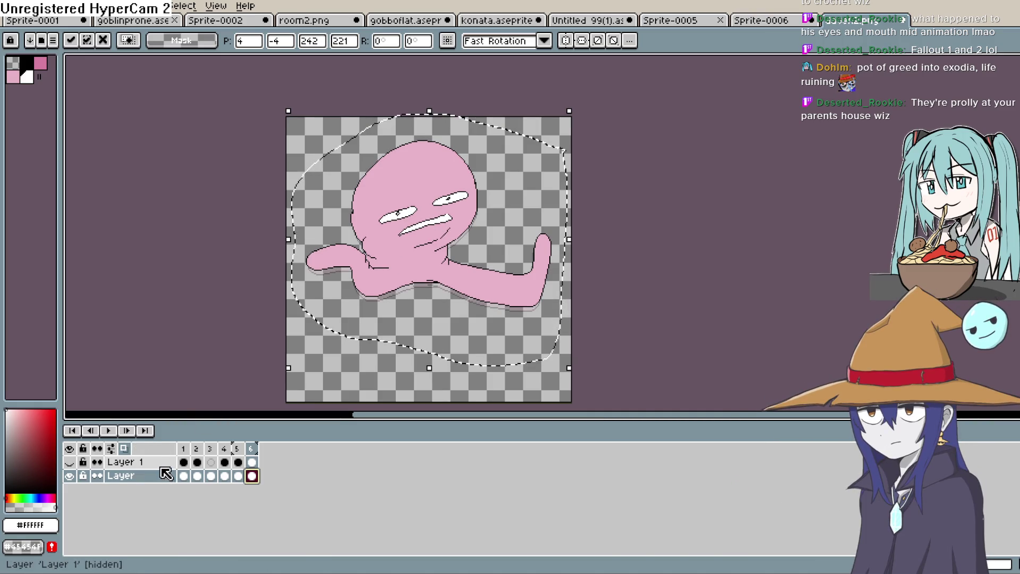
{"action": "key", "text": "Down"}
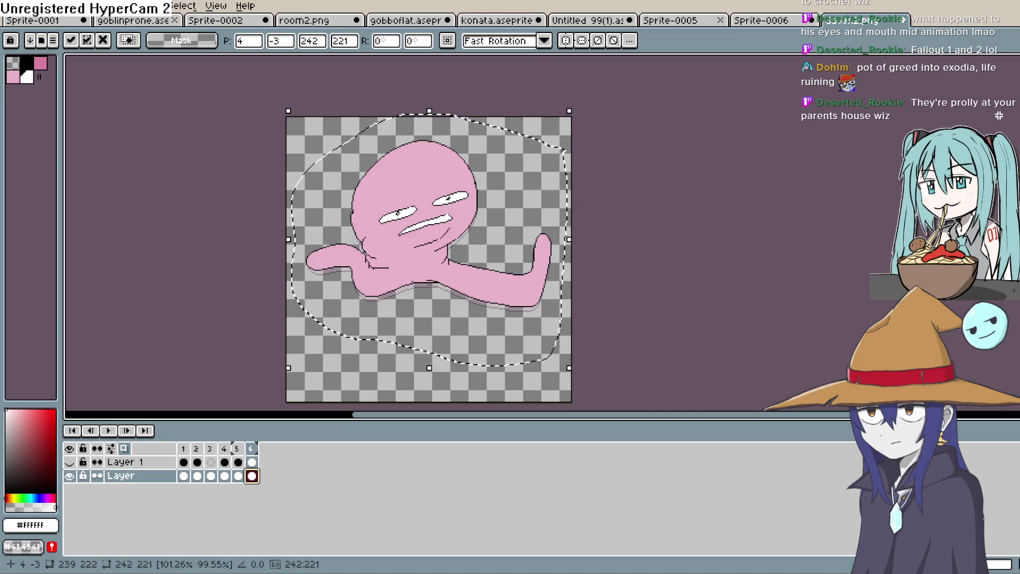
{"action": "key", "text": "Return"}
{"action": "left_click", "coordinate": [108, 430]}
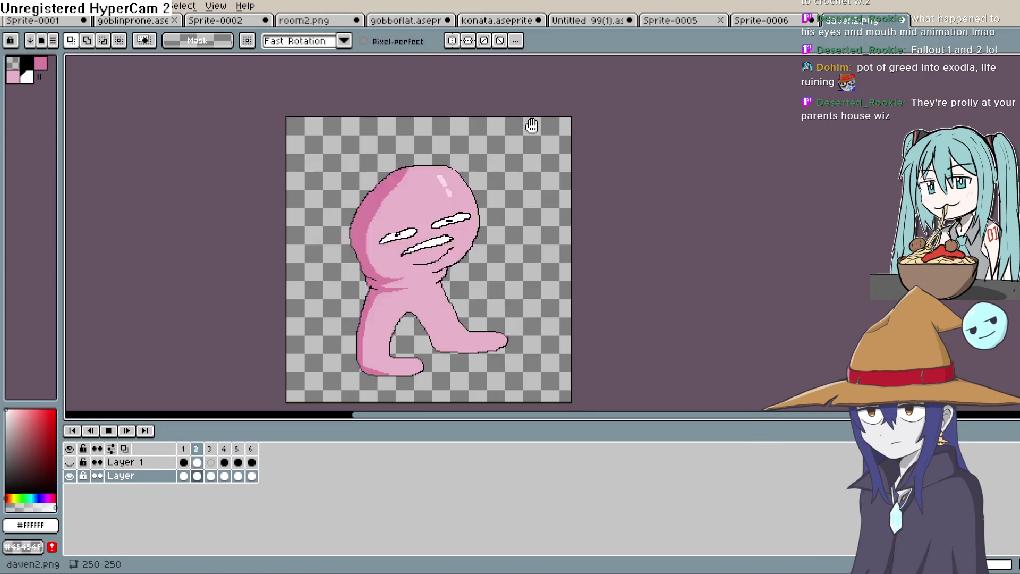
Stop playback, insert an empty frame 3 after frame 2, and turn on onion skin.
{"action": "left_click", "coordinate": [192, 445]}
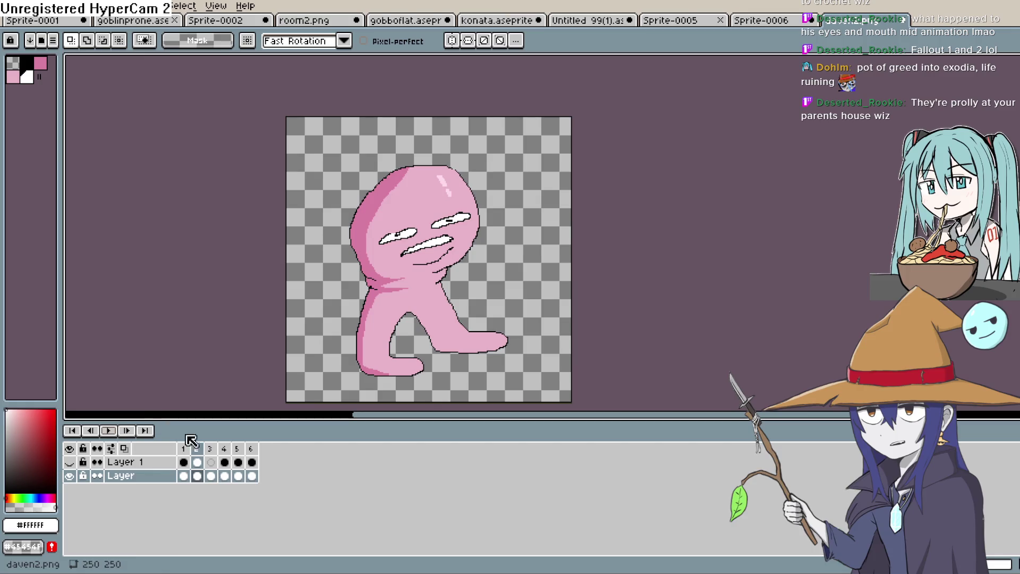
{"action": "left_click", "coordinate": [183, 462]}
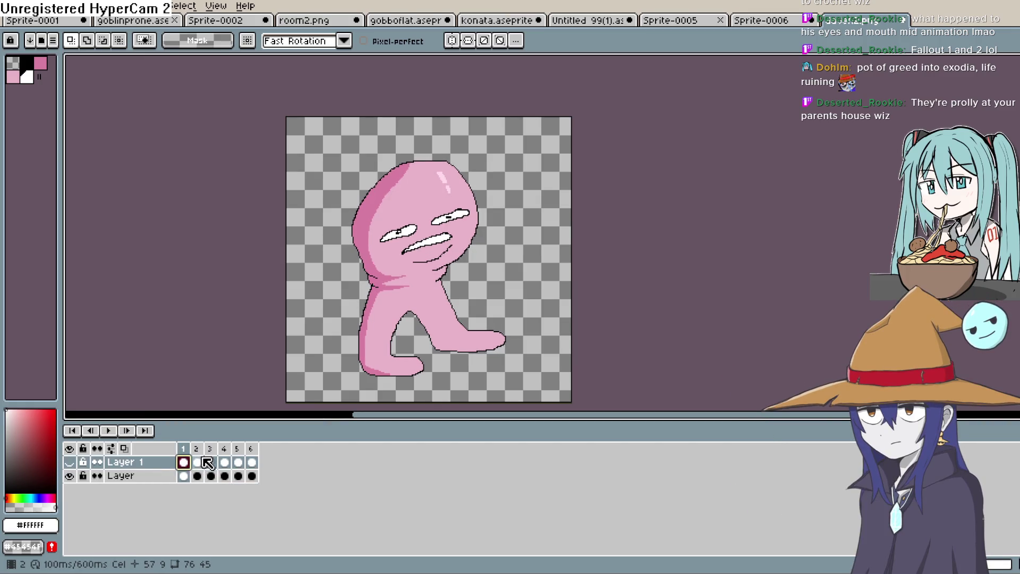
{"action": "left_click", "coordinate": [197, 462]}
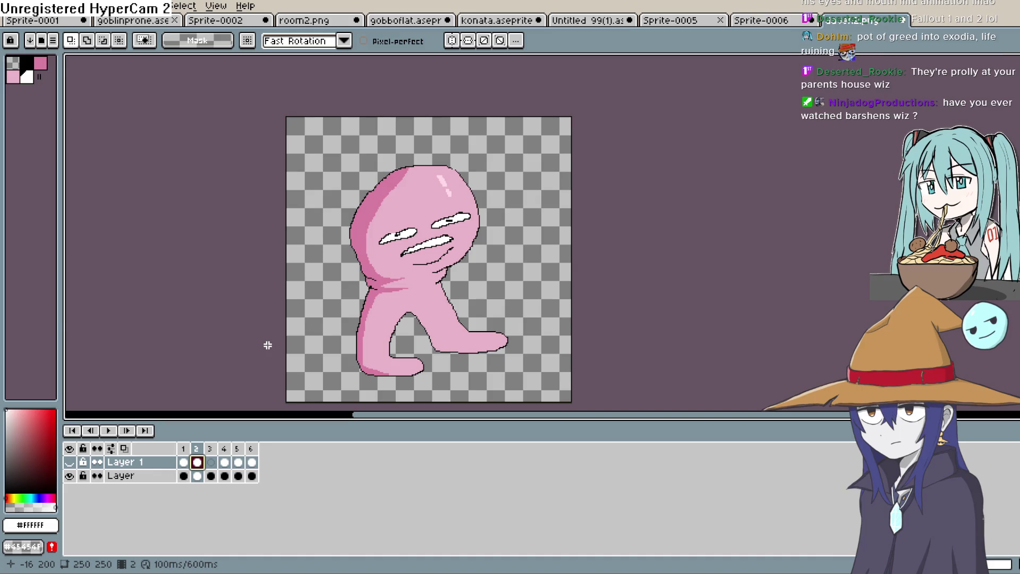
{"action": "key", "text": "alt+b"}
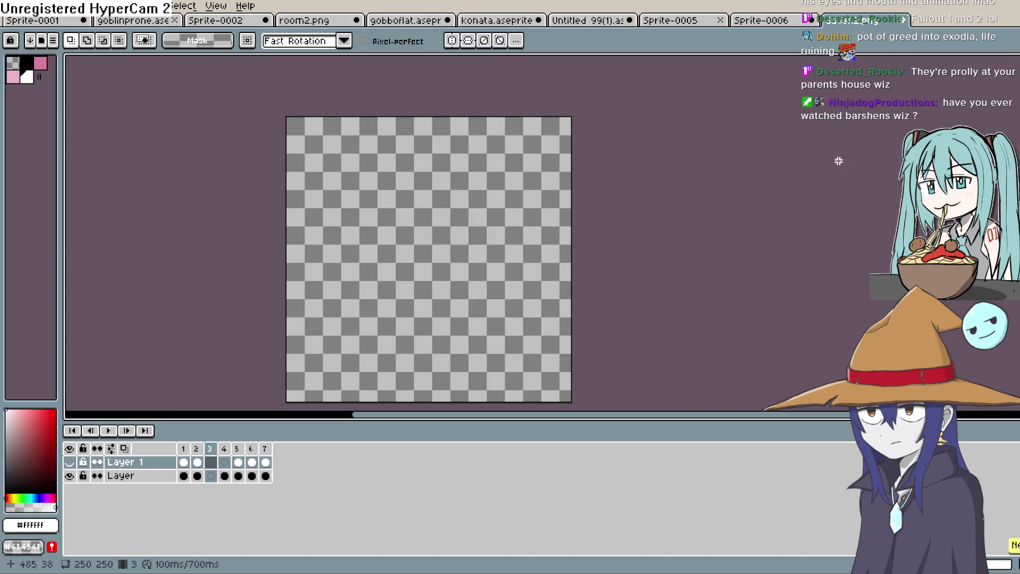
{"action": "left_click", "coordinate": [125, 449]}
On frame 3's Layer cel, pencil black outlines of the back leg, inner leg, front leg and foot.
{"action": "key", "text": "b"}
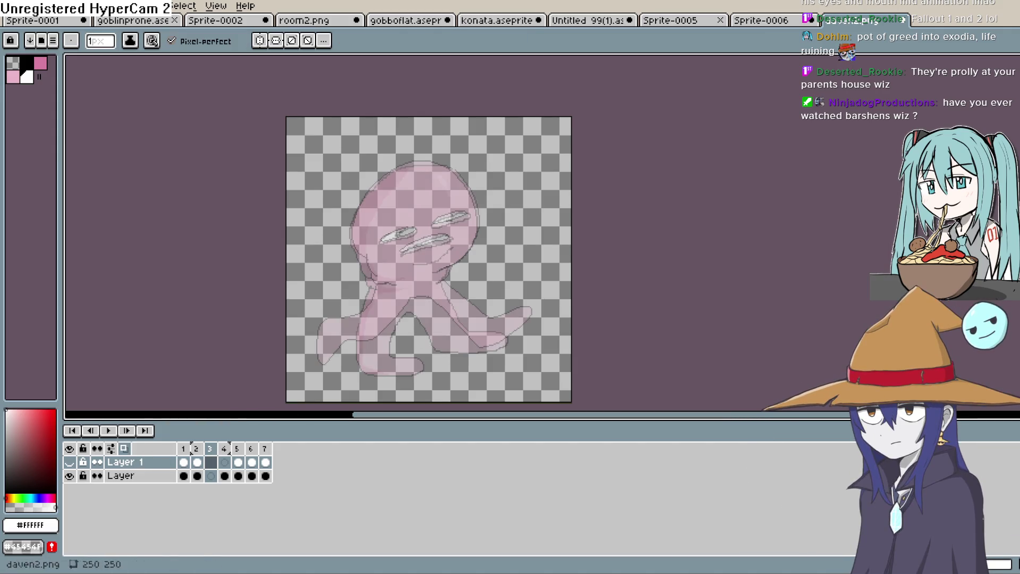
{"action": "scroll", "coordinate": [467, 330], "scroll_direction": "up", "scroll_amount": 2}
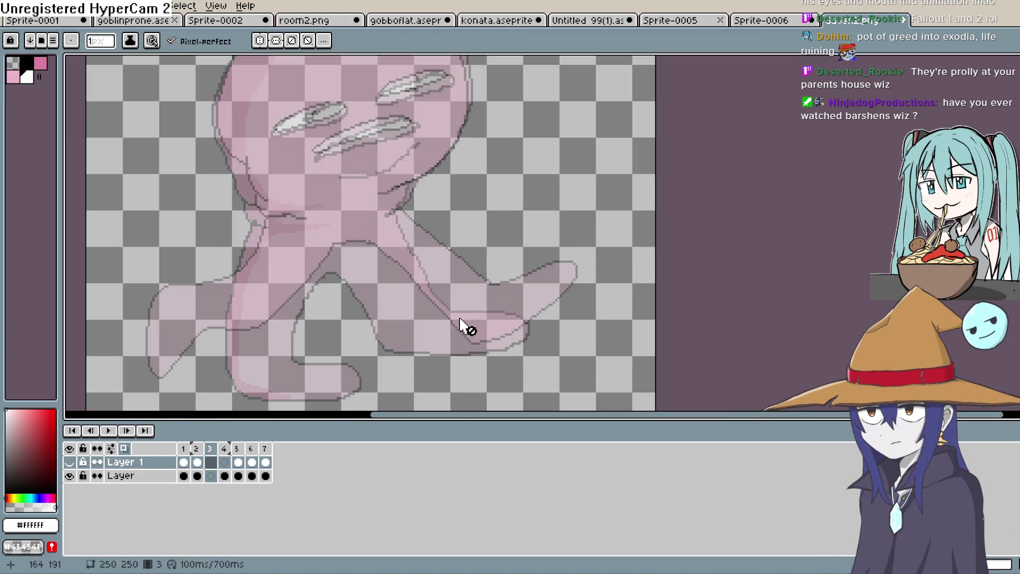
{"action": "left_click_drag", "start_coordinate": [433, 314], "coordinate": [453, 328]}
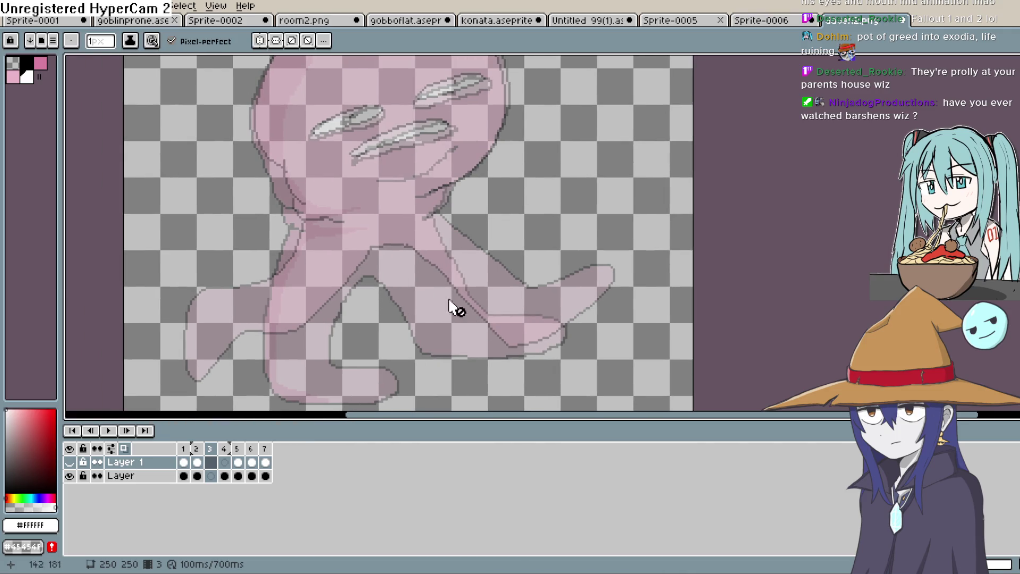
{"action": "left_click", "coordinate": [211, 476]}
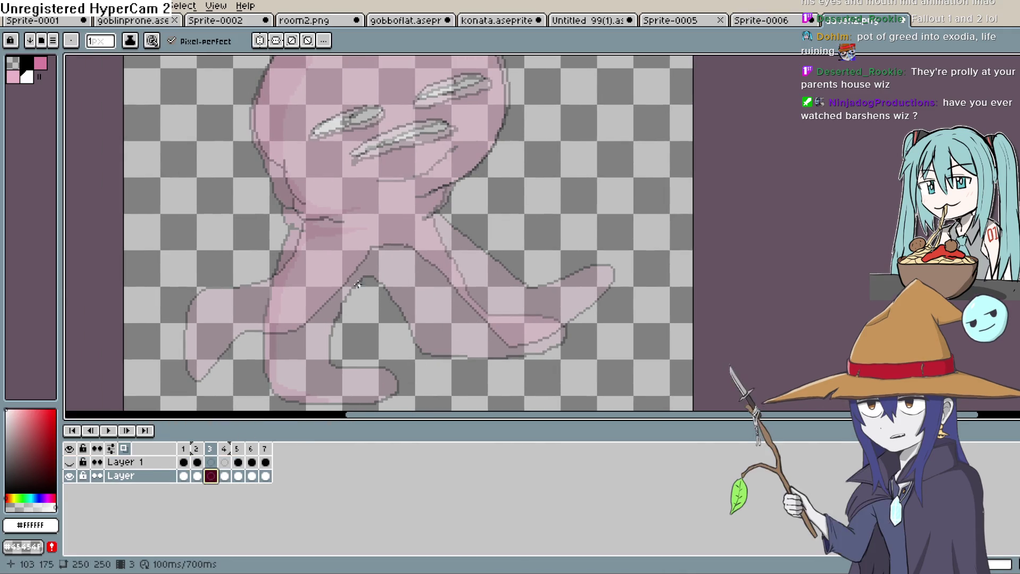
{"action": "mouse_move", "coordinate": [364, 282]}
{"action": "left_mouse_down"}
{"action": "mouse_move", "coordinate": [333, 358]}
{"action": "mouse_move", "coordinate": [372, 373]}
{"action": "mouse_move", "coordinate": [356, 411]}
{"action": "left_mouse_up"}
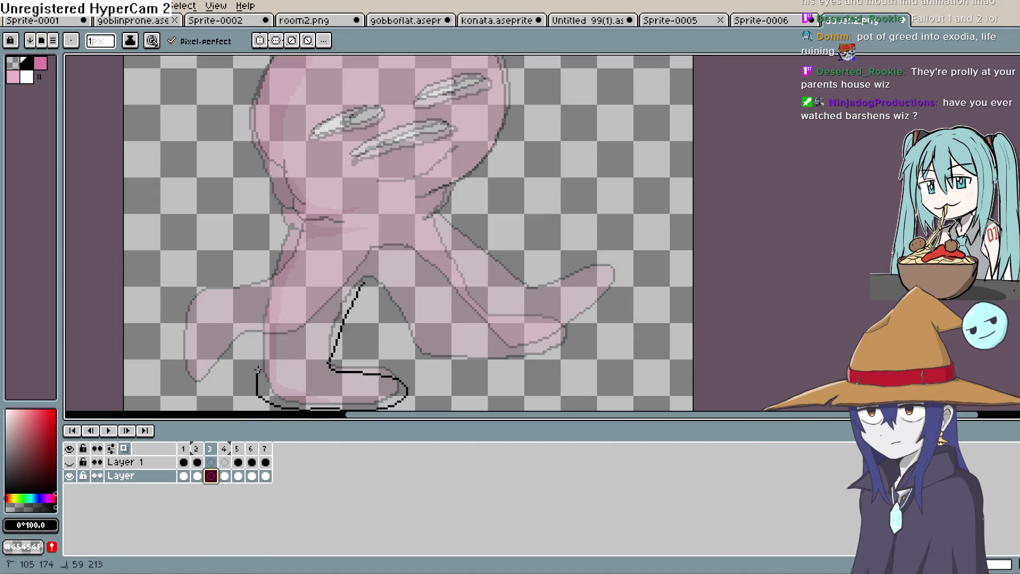
{"action": "left_click_drag", "start_coordinate": [265, 298], "coordinate": [288, 236]}
{"action": "mouse_move", "coordinate": [366, 284]}
{"action": "left_mouse_down"}
{"action": "mouse_move", "coordinate": [391, 311]}
{"action": "mouse_move", "coordinate": [374, 297]}
{"action": "left_mouse_up"}
{"action": "left_click_drag", "start_coordinate": [408, 348], "coordinate": [520, 350]}
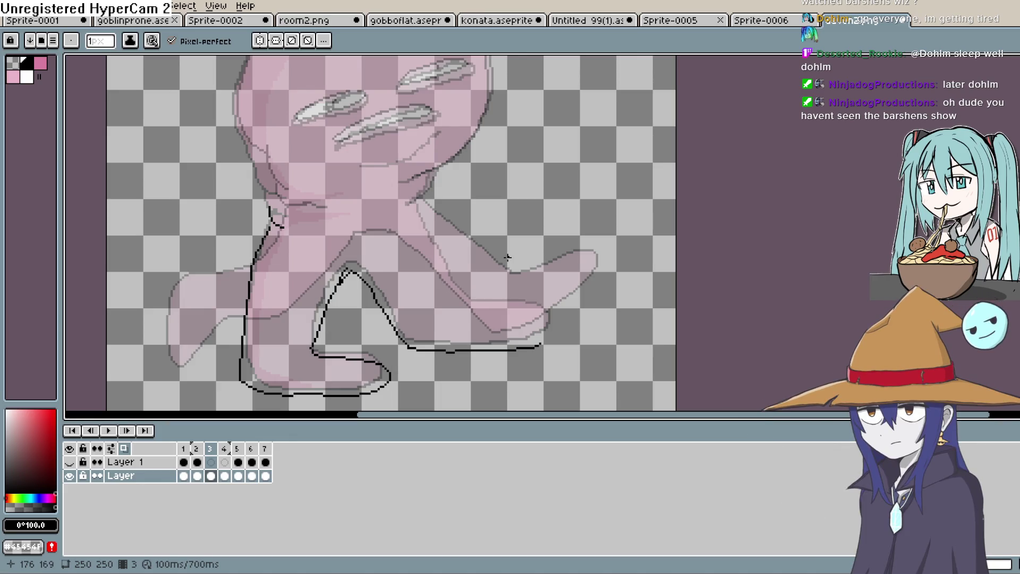
{"action": "mouse_move", "coordinate": [525, 330]}
{"action": "left_mouse_down"}
{"action": "mouse_move", "coordinate": [539, 329]}
{"action": "mouse_move", "coordinate": [442, 300]}
{"action": "mouse_move", "coordinate": [383, 215]}
{"action": "mouse_move", "coordinate": [420, 247]}
{"action": "mouse_move", "coordinate": [441, 222]}
{"action": "mouse_move", "coordinate": [430, 230]}
{"action": "left_mouse_up"}
{"action": "left_click_drag", "start_coordinate": [473, 219], "coordinate": [473, 261]}
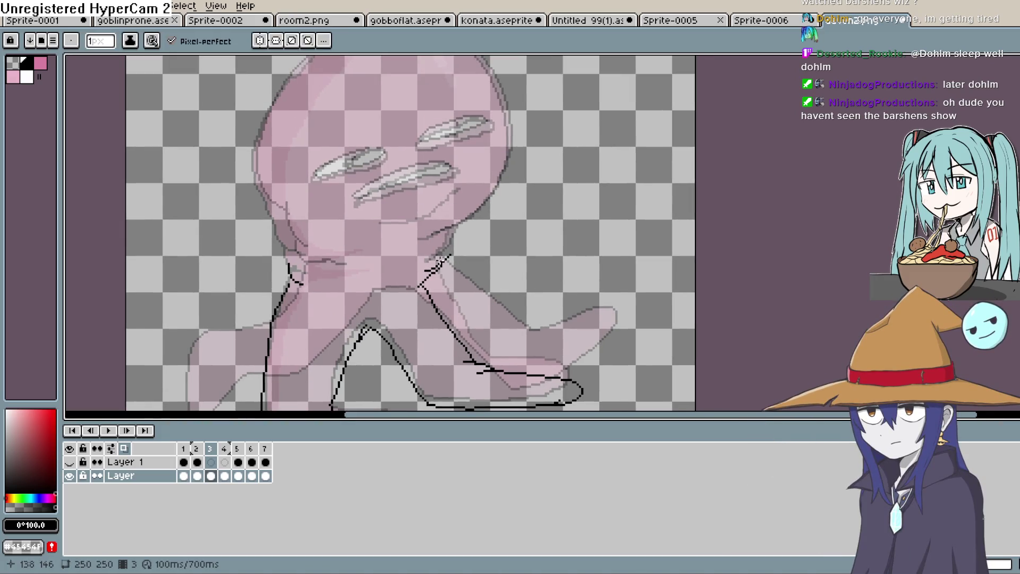
Pencil the neck and right-eye outlines on frame 3, undo two bad strokes, then go to frame 4.
{"action": "mouse_move", "coordinate": [494, 218]}
{"action": "left_mouse_down"}
{"action": "mouse_move", "coordinate": [521, 166]}
{"action": "mouse_move", "coordinate": [516, 248]}
{"action": "left_mouse_up"}
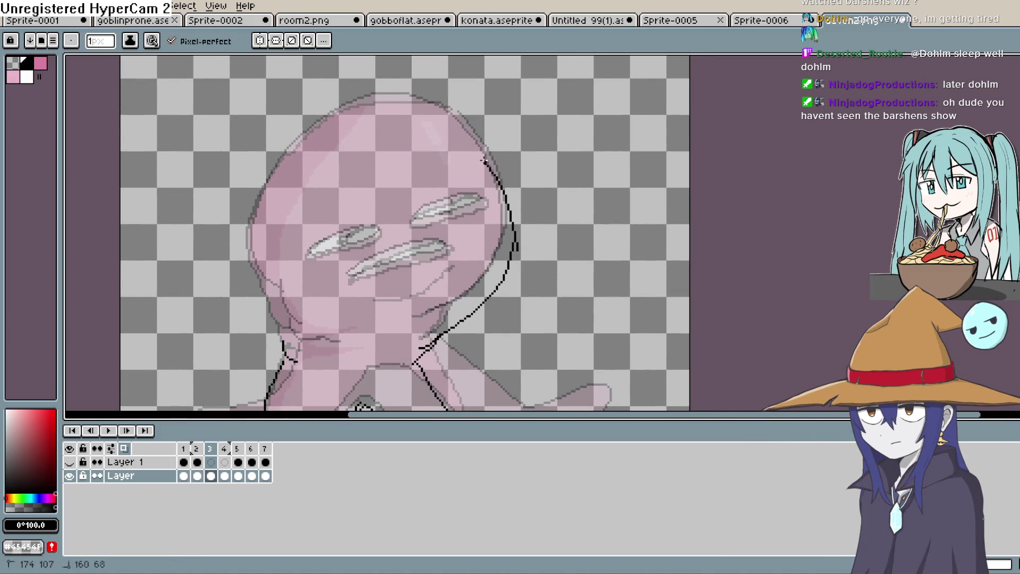
{"action": "left_click_drag", "start_coordinate": [262, 289], "coordinate": [305, 308]}
{"action": "left_click_drag", "start_coordinate": [337, 278], "coordinate": [409, 280]}
{"action": "left_click_drag", "start_coordinate": [481, 188], "coordinate": [417, 206]}
{"action": "key", "text": "ctrl+z"}
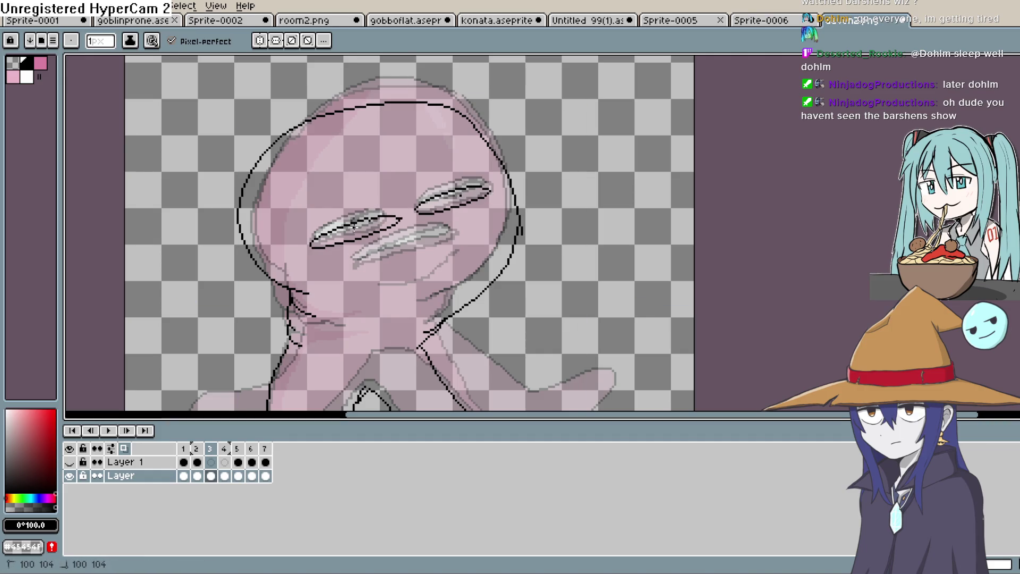
{"action": "key", "text": "ctrl+z"}
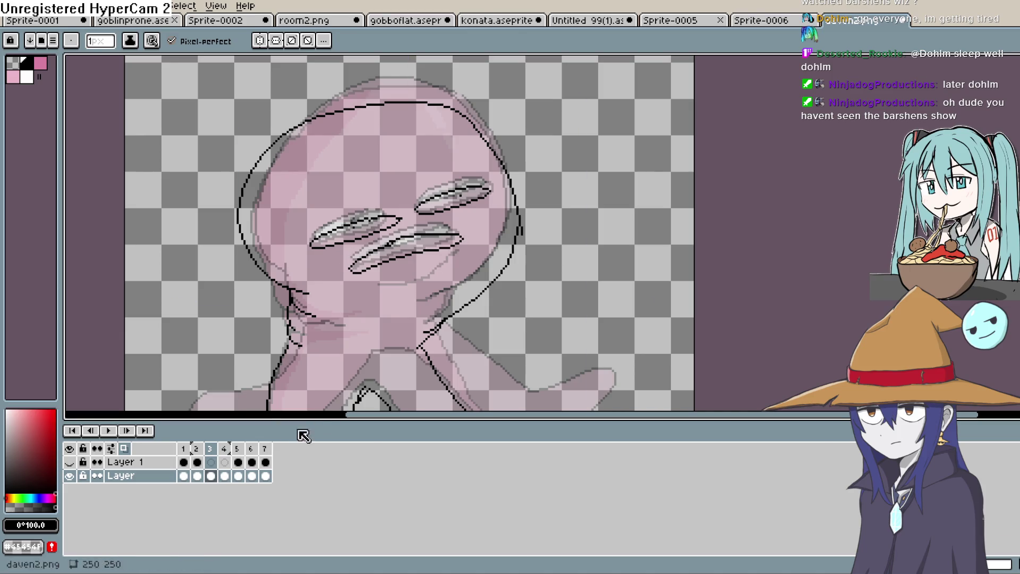
{"action": "key", "text": "Left"}
{"action": "key", "text": "Right"}
{"action": "key", "text": "Right"}
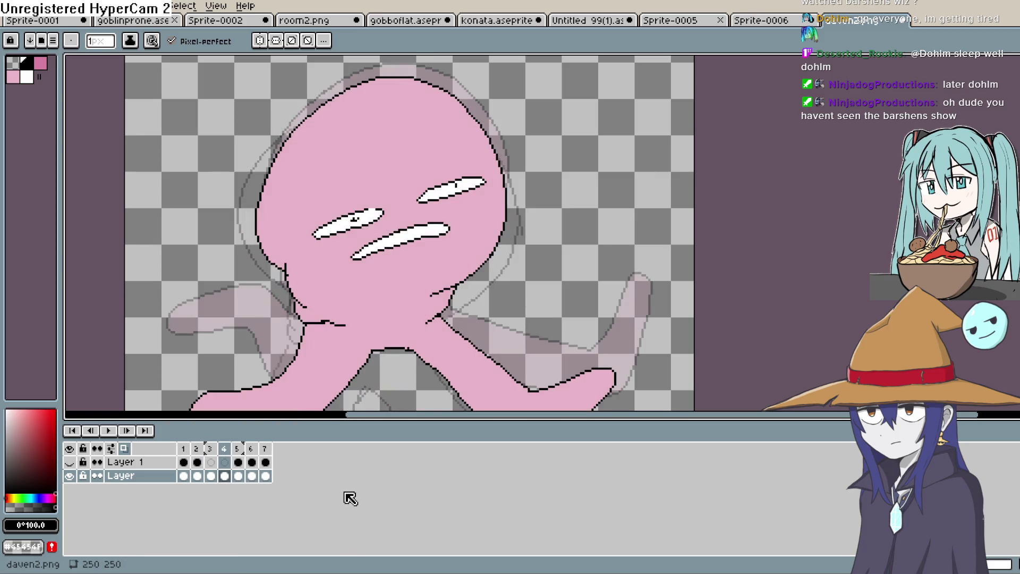
Eyedrop the pink body colour from frame 2 and try filling frame 3, undoing the background flood.
{"action": "key", "text": "Left"}
{"action": "key", "text": "Left"}
{"action": "key", "text": "Right"}
{"action": "key", "text": "Left"}
{"action": "key", "text": "F3"}
{"action": "key", "text": "i"}
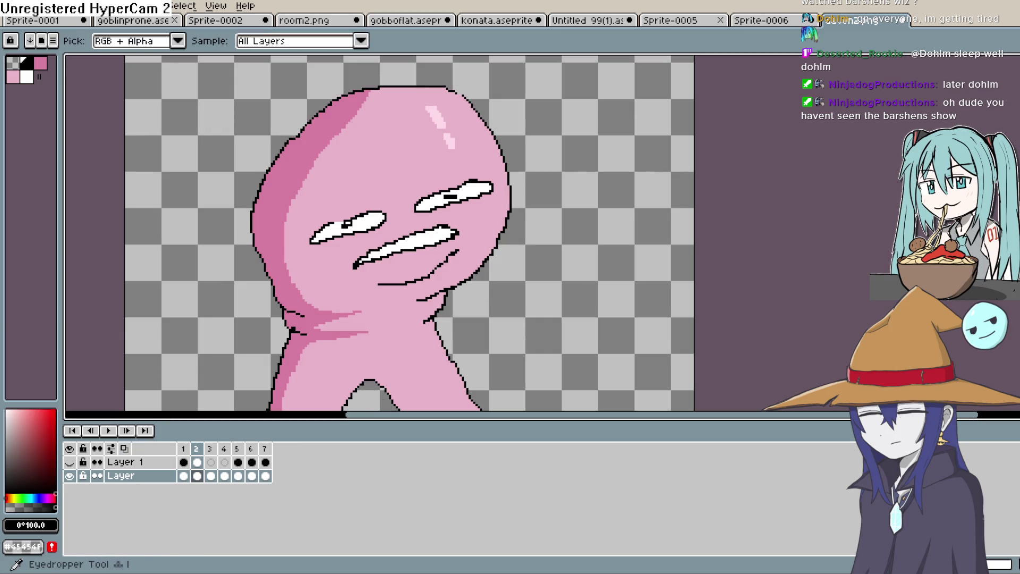
{"action": "left_click", "coordinate": [409, 185]}
{"action": "key", "text": "Right"}
{"action": "key", "text": "g"}
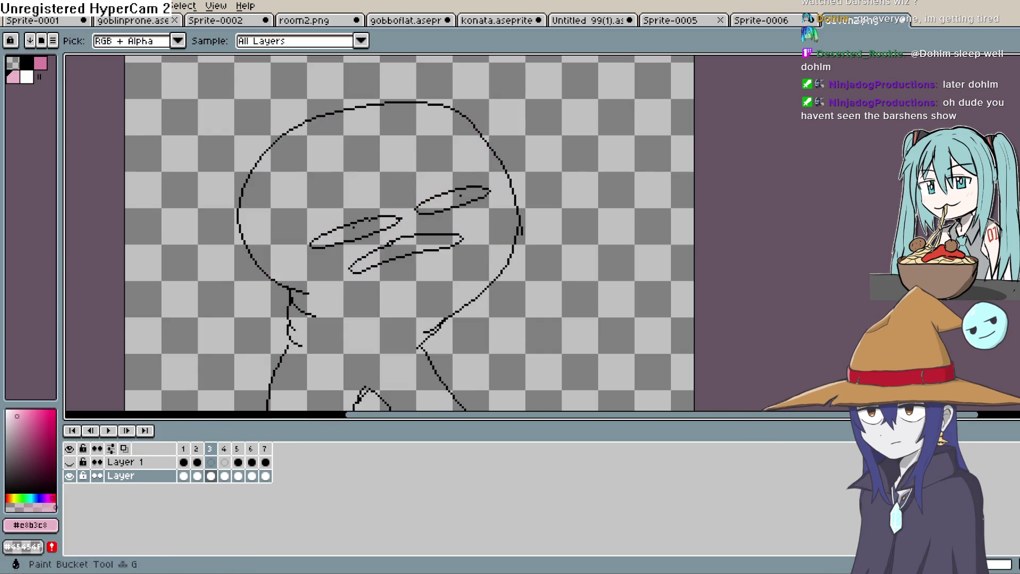
{"action": "left_click", "coordinate": [436, 304]}
{"action": "key", "text": "ctrl+z"}
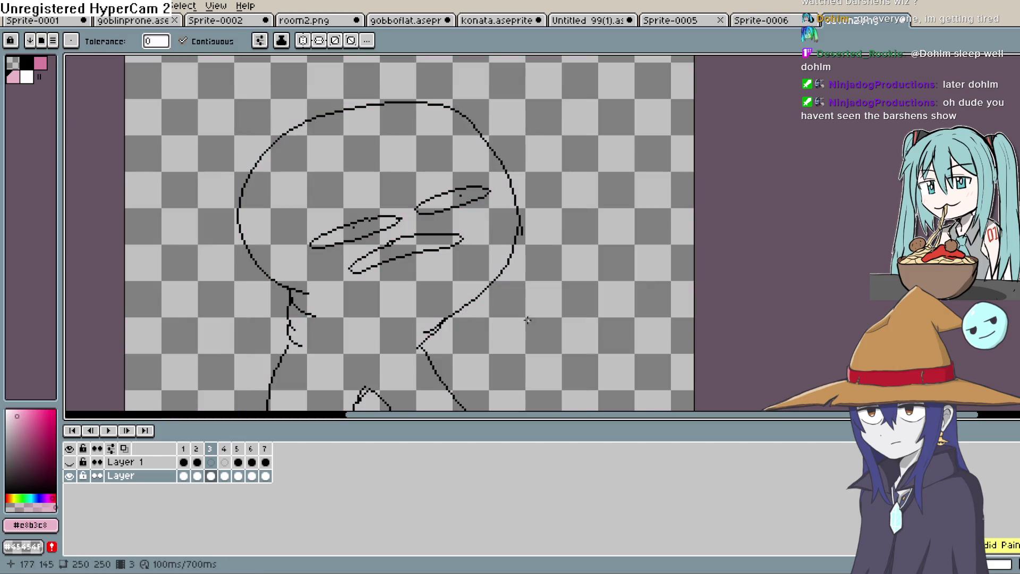
Bucket-fill frame 3's body pink and its eye and mouth gaps white, then play the walk.
{"action": "scroll", "coordinate": [573, 340], "scroll_direction": "down", "scroll_amount": 5}
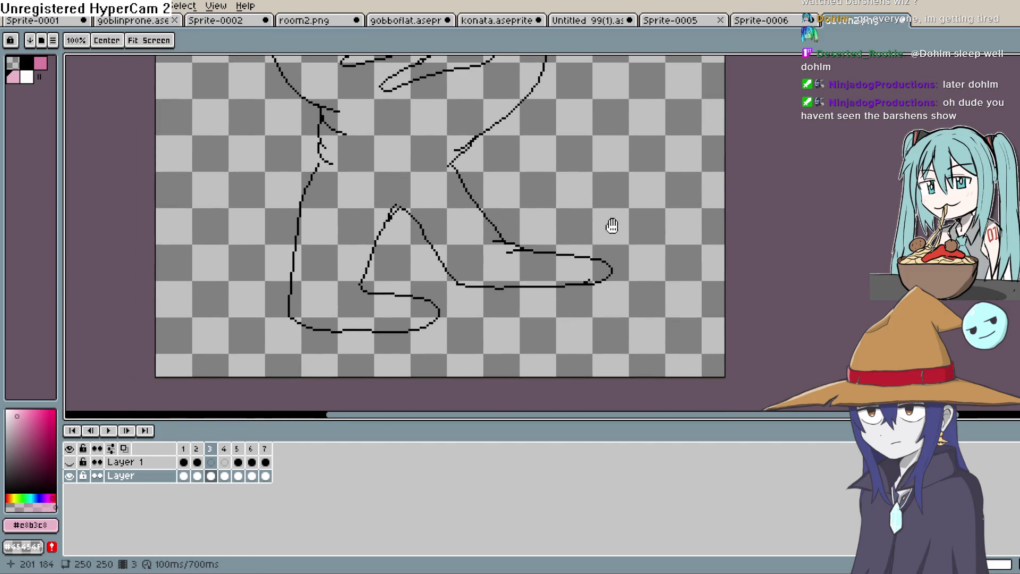
{"action": "key", "text": "b"}
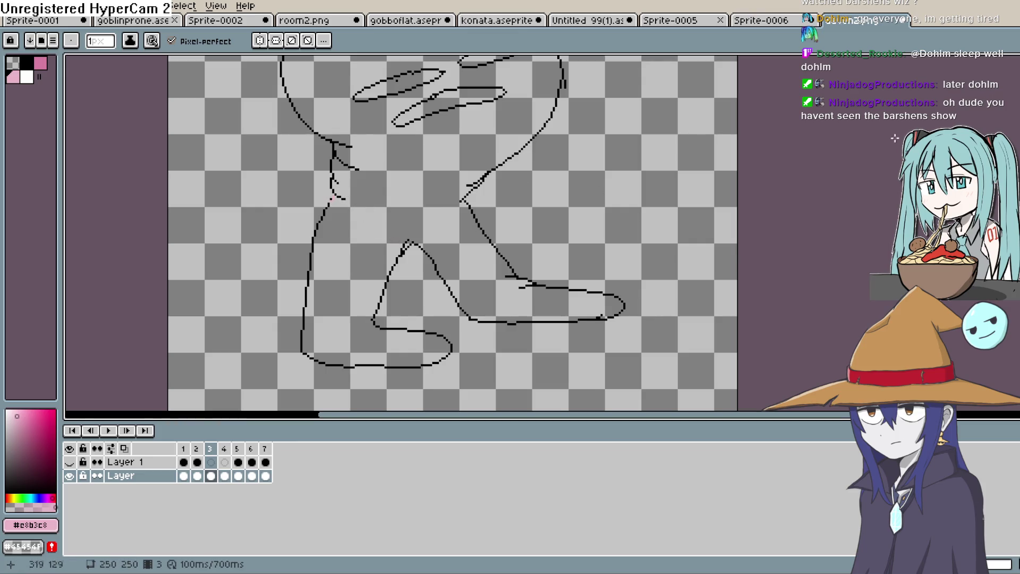
{"action": "key", "text": "g"}
{"action": "left_click", "coordinate": [469, 244]}
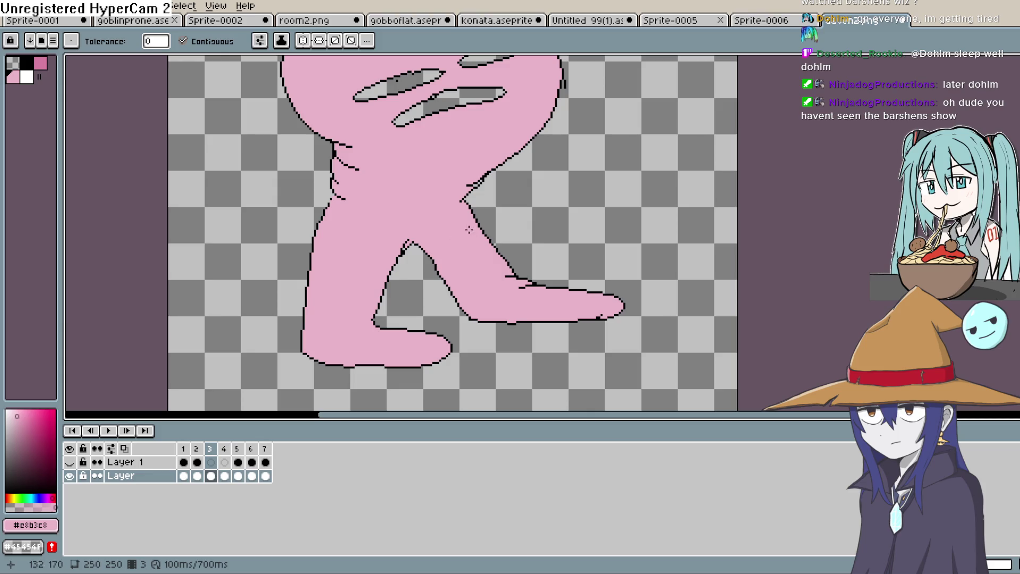
{"action": "left_click", "coordinate": [6, 411]}
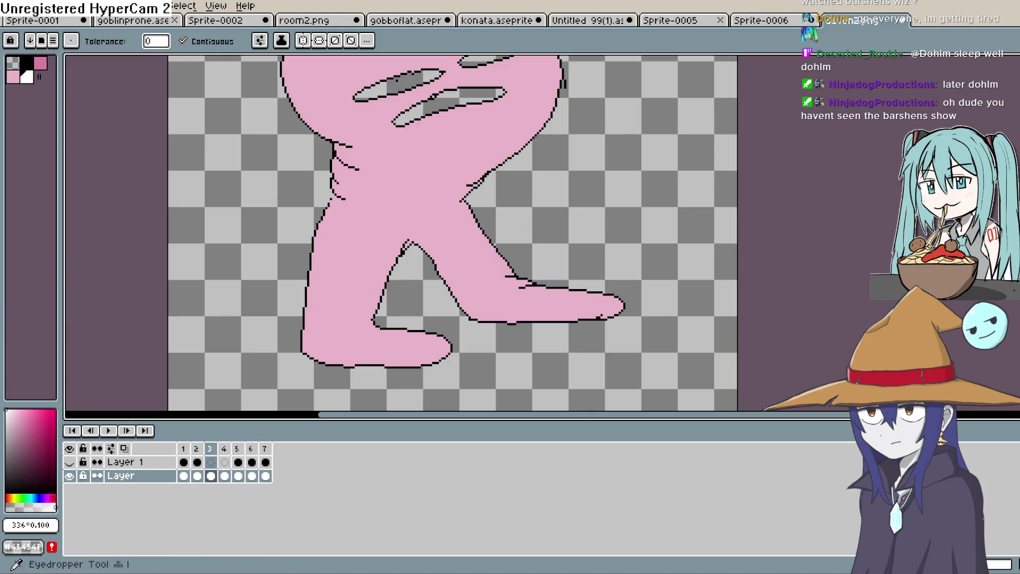
{"action": "left_click", "coordinate": [458, 104]}
{"action": "left_click_drag", "start_coordinate": [471, 145], "coordinate": [467, 252]}
{"action": "left_click", "coordinate": [403, 190]}
{"action": "key", "text": "Return"}
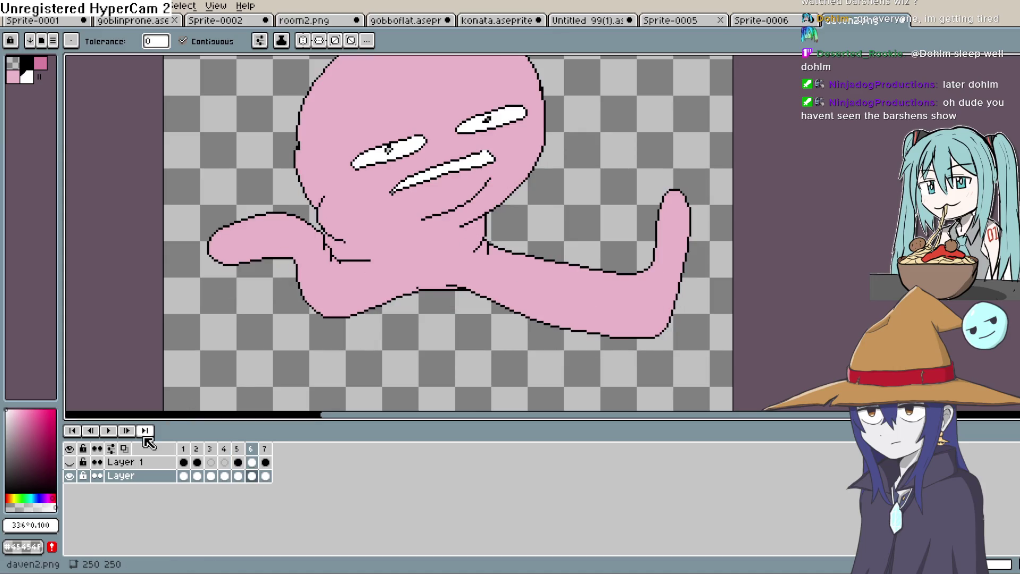
{"action": "left_click", "coordinate": [109, 431]}
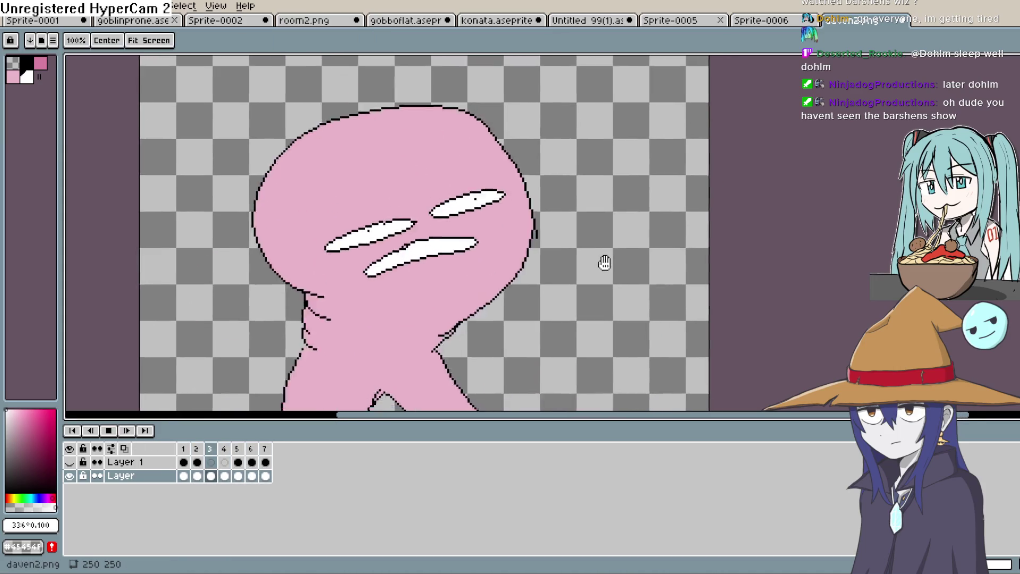
{"action": "key", "text": "shift+p"}
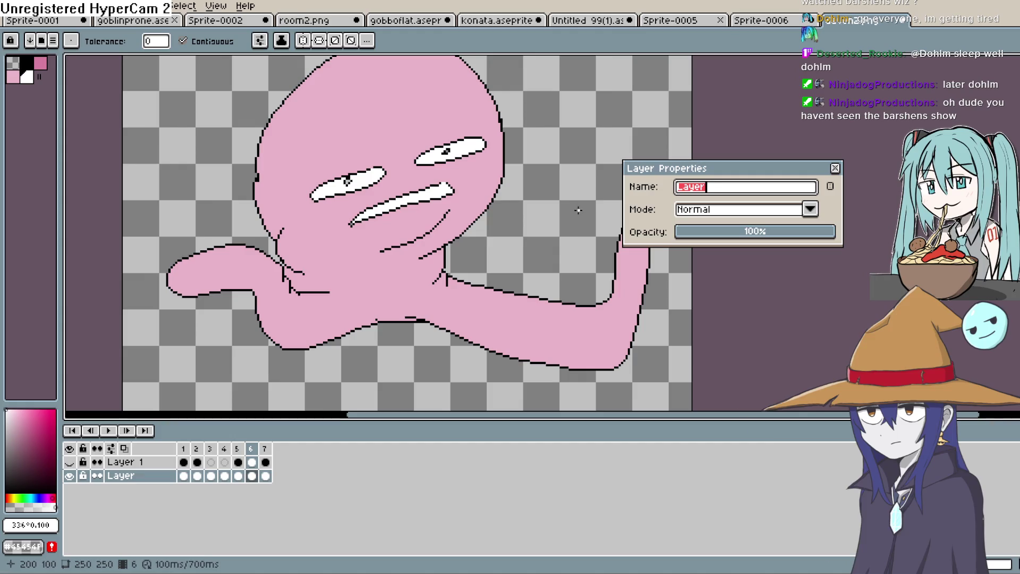
{"action": "left_click", "coordinate": [832, 166]}
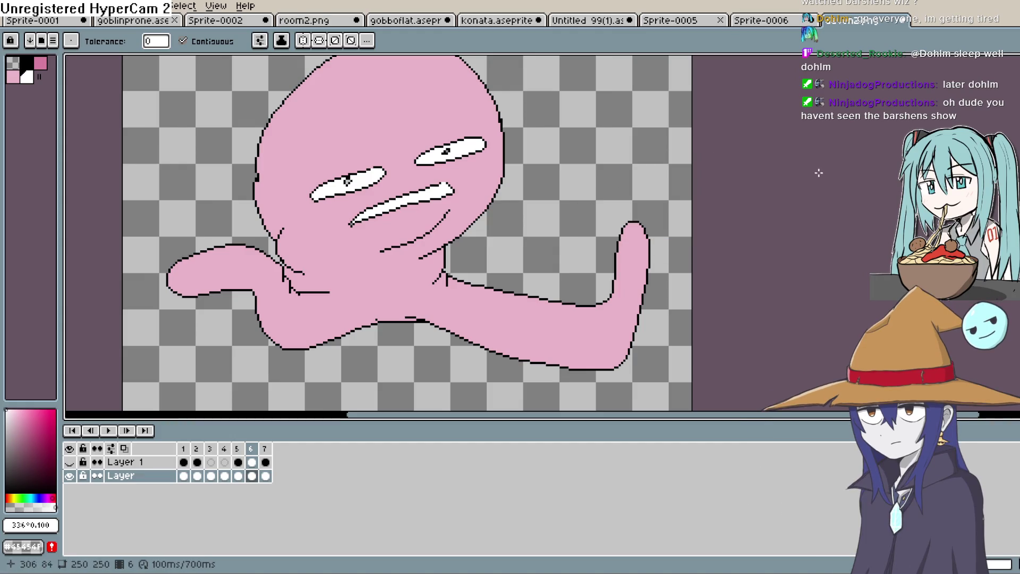
{"action": "scroll", "coordinate": [707, 219], "scroll_direction": "down", "scroll_amount": 1}
{"action": "left_click", "coordinate": [109, 431]}
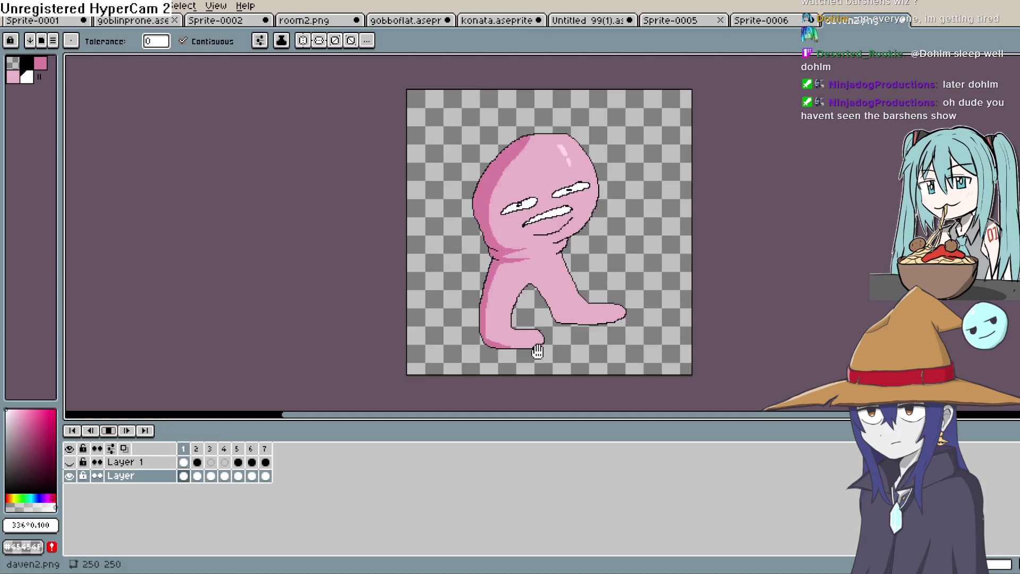
{"action": "mouse_move", "coordinate": [505, 346]}
{"action": "left_mouse_down"}
{"action": "mouse_move", "coordinate": [328, 343]}
{"action": "mouse_move", "coordinate": [465, 351]}
{"action": "mouse_move", "coordinate": [370, 326]}
{"action": "left_mouse_up"}
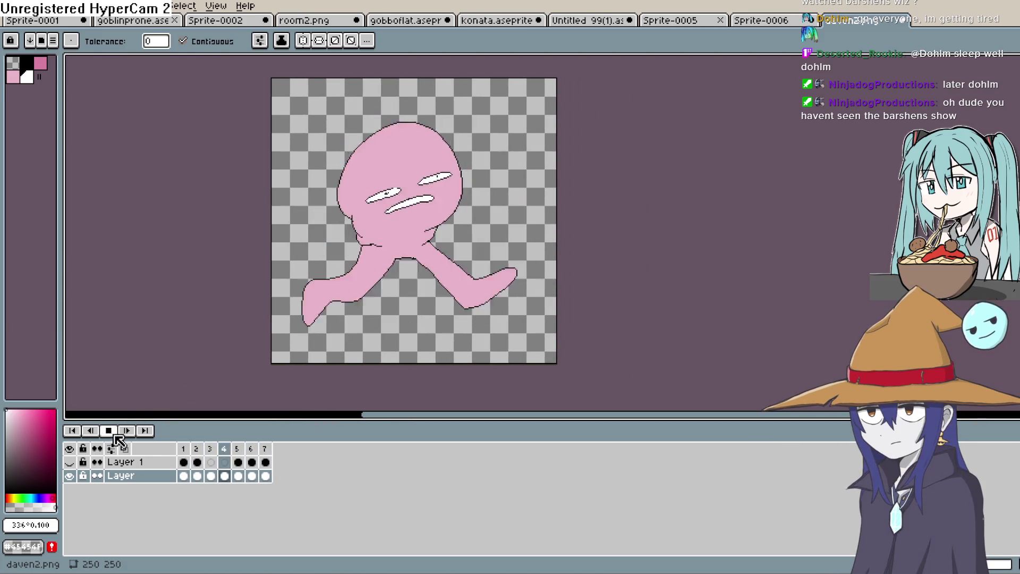
{"action": "left_click", "coordinate": [266, 476]}
{"action": "key", "text": "Left"}
{"action": "key", "text": "Left"}
{"action": "key", "text": "Left"}
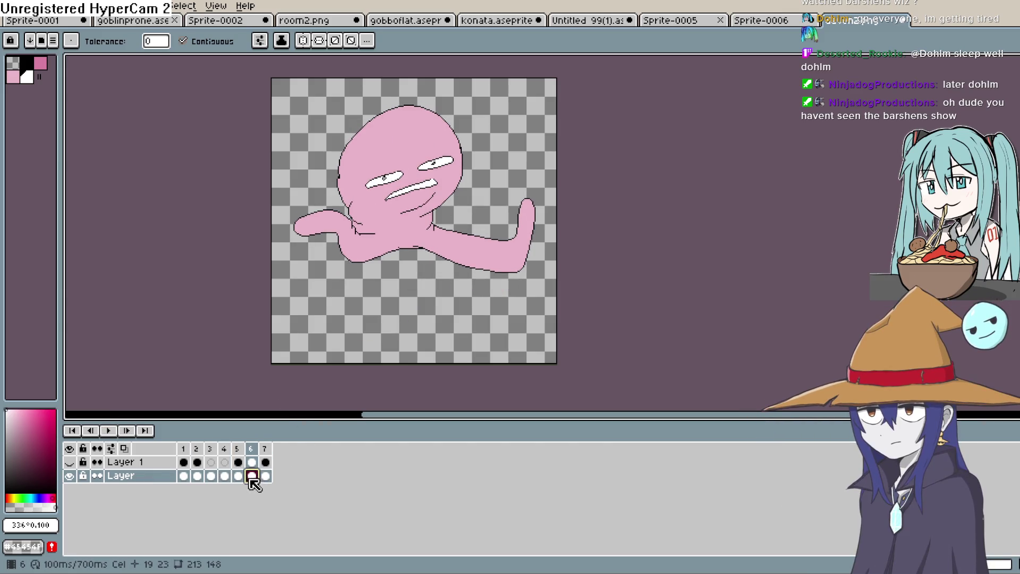
{"action": "left_click", "coordinate": [210, 476]}
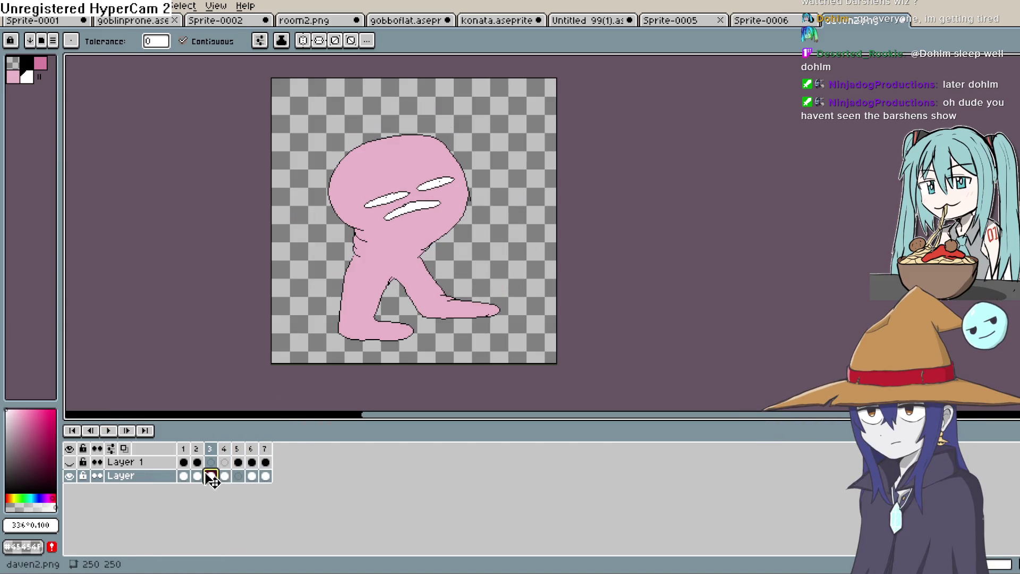
{"action": "key", "text": "Left"}
{"action": "key", "text": "Left"}
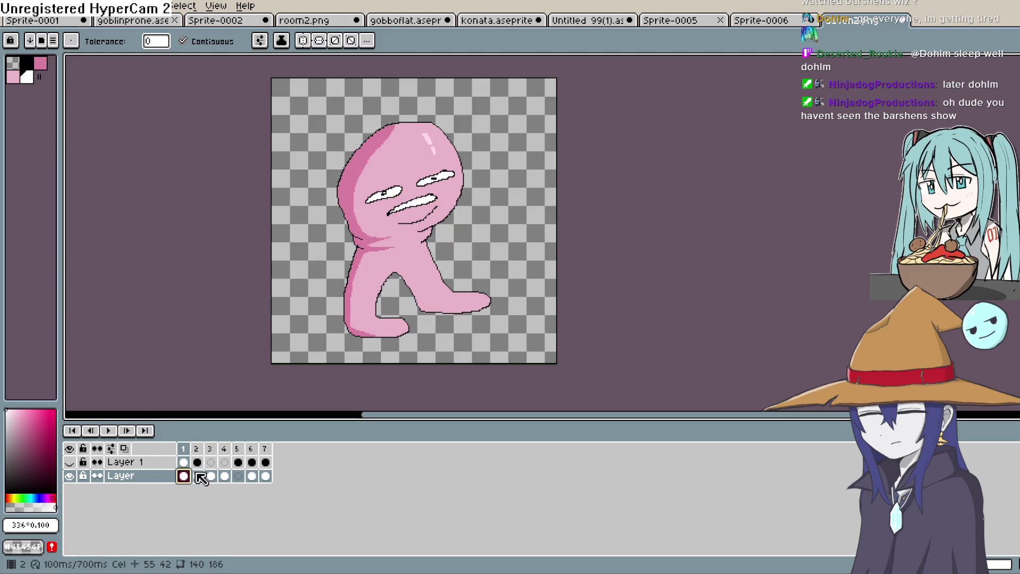
{"action": "key", "text": "Right"}
{"action": "left_click", "coordinate": [210, 475]}
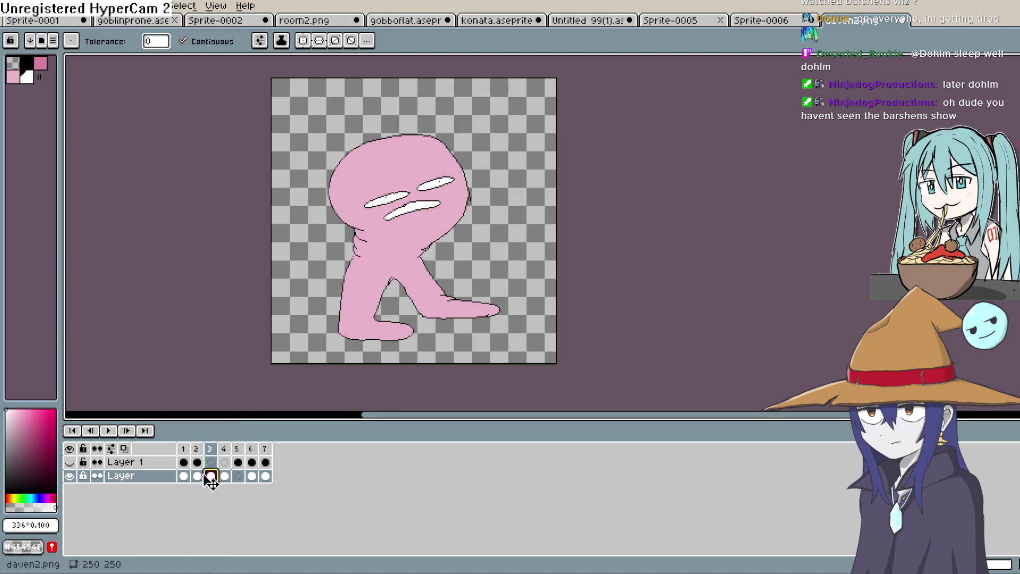
{"action": "key", "text": "Left"}
{"action": "key", "text": "Left"}
{"action": "key", "text": "Right"}
{"action": "key", "text": "Left"}
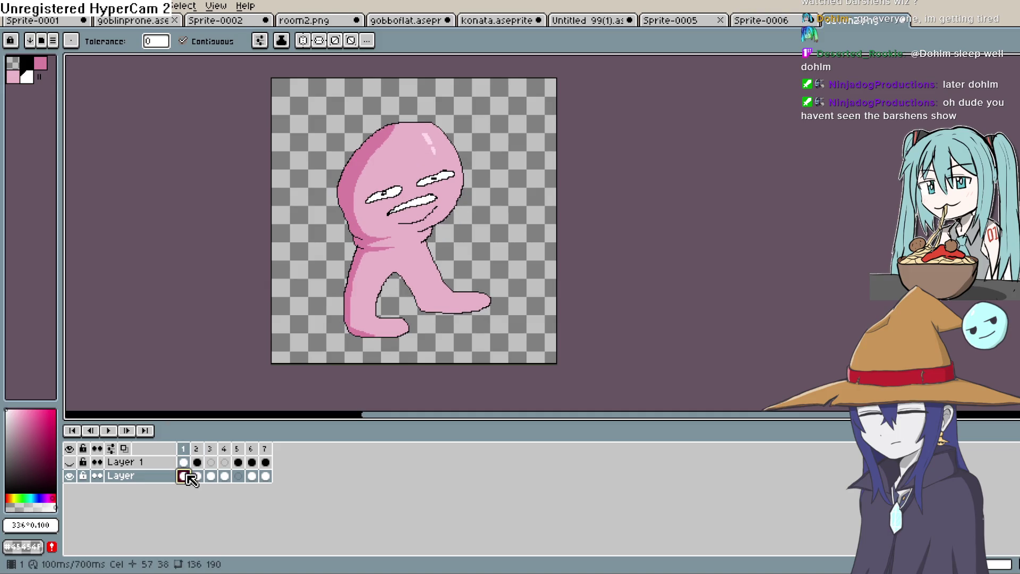
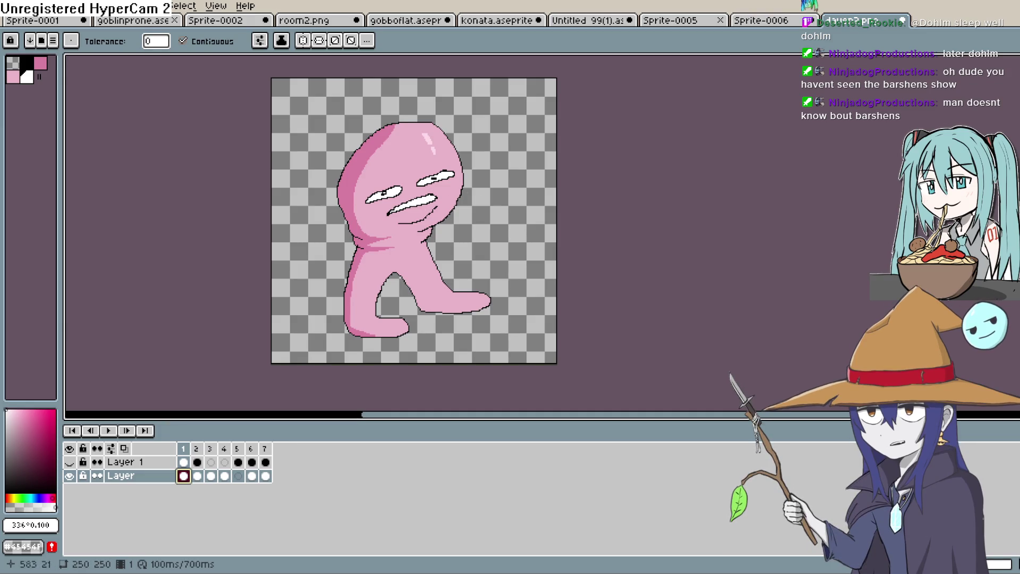
Sample the darker shading pink #d87da1 from the sprite and go to frame 2.
{"action": "key", "text": "i"}
{"action": "left_click", "coordinate": [348, 181]}
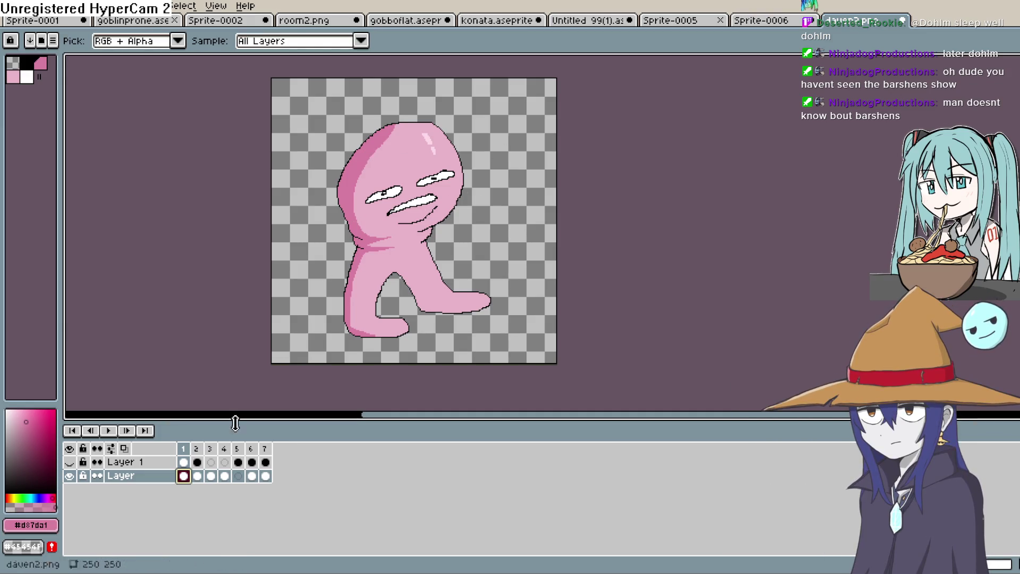
{"action": "left_click", "coordinate": [198, 475]}
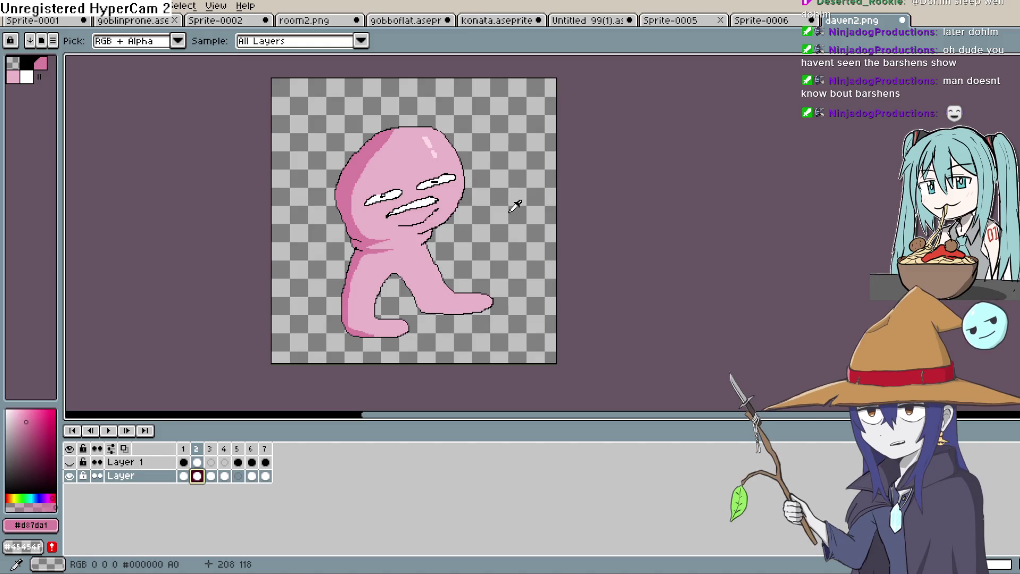
Compare the poses across neighbouring frames, then take the Pencil and move to frame 3.
{"action": "key", "text": "Right"}
{"action": "key", "text": "Right"}
{"action": "key", "text": "Left"}
{"action": "key", "text": "Left"}
{"action": "key", "text": "Right"}
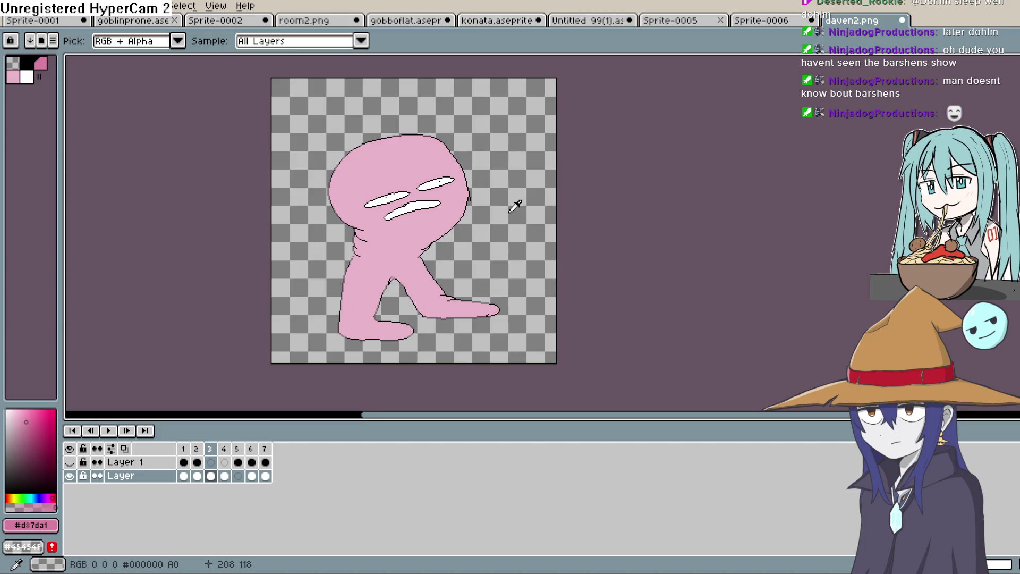
{"action": "key", "text": "Left"}
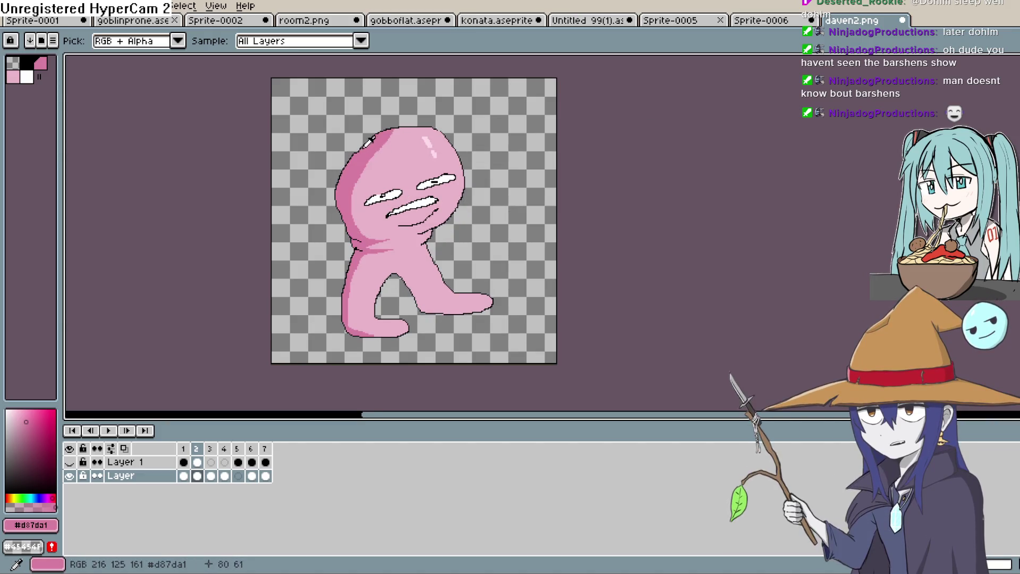
{"action": "key", "text": "b"}
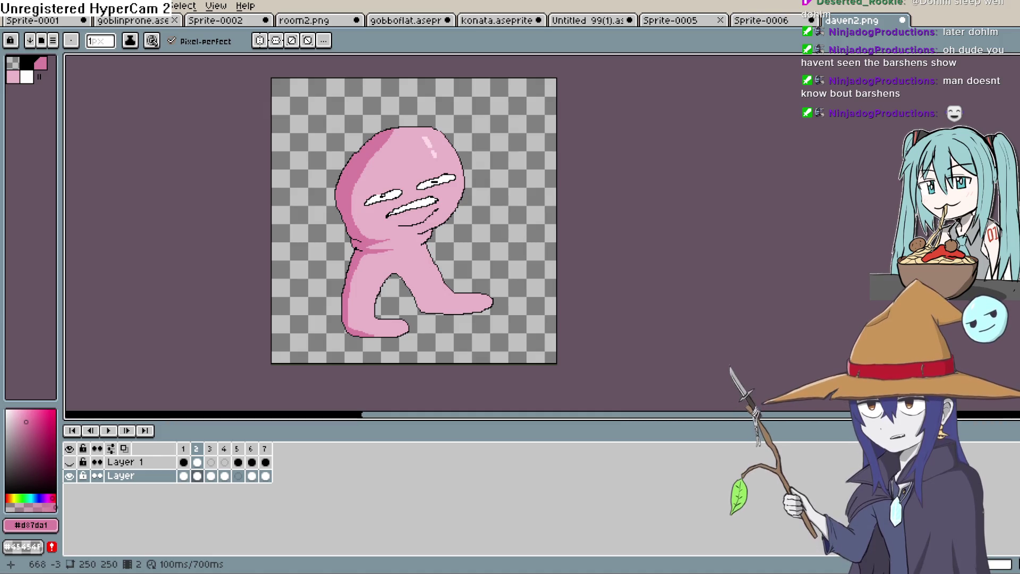
{"action": "key", "text": "period"}
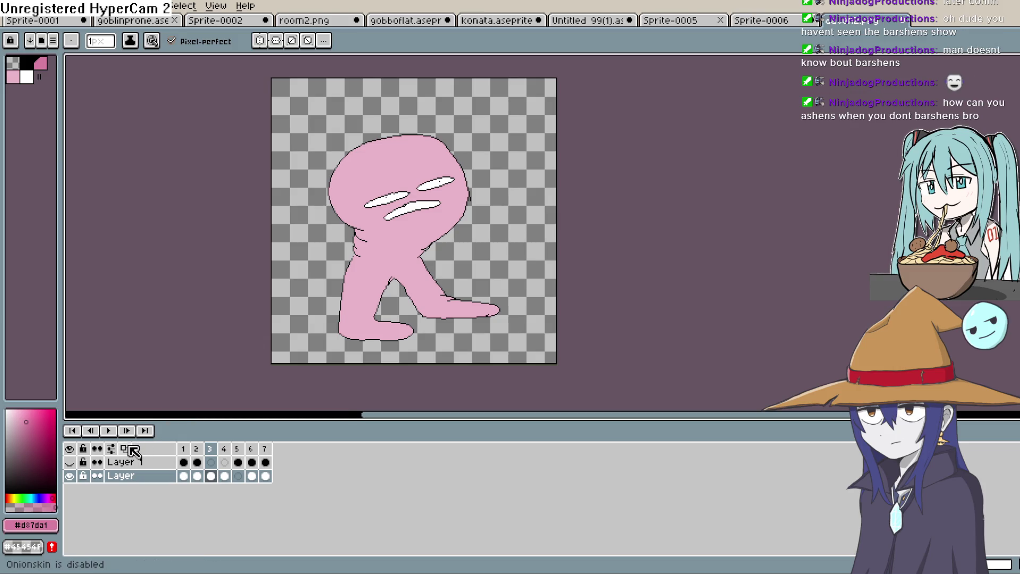
Draw #d87da1 shading lines down the head's left side and the leg, checking against frame 2.
{"action": "left_click_drag", "start_coordinate": [376, 142], "coordinate": [371, 239]}
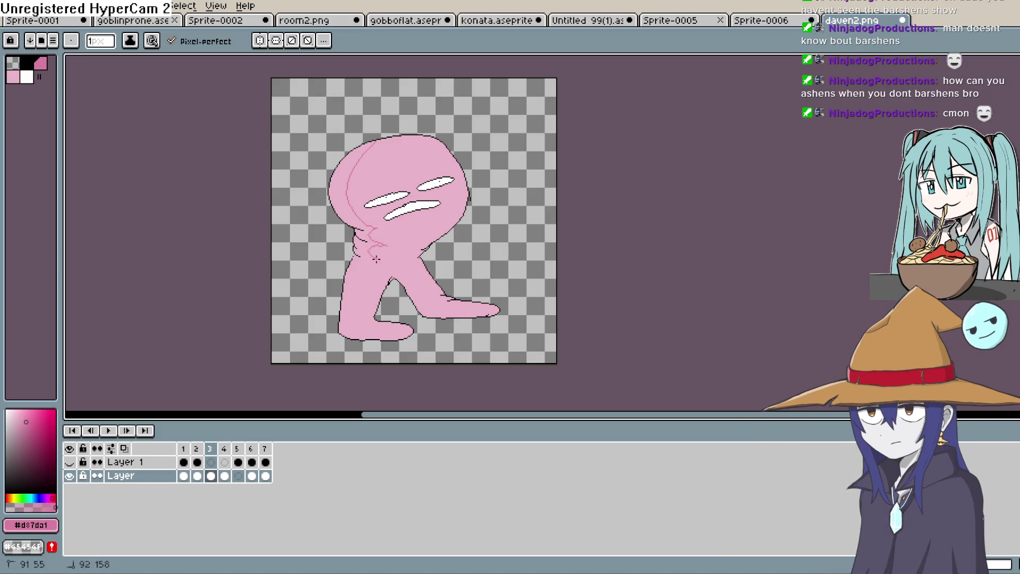
{"action": "left_click_drag", "start_coordinate": [350, 319], "coordinate": [356, 333]}
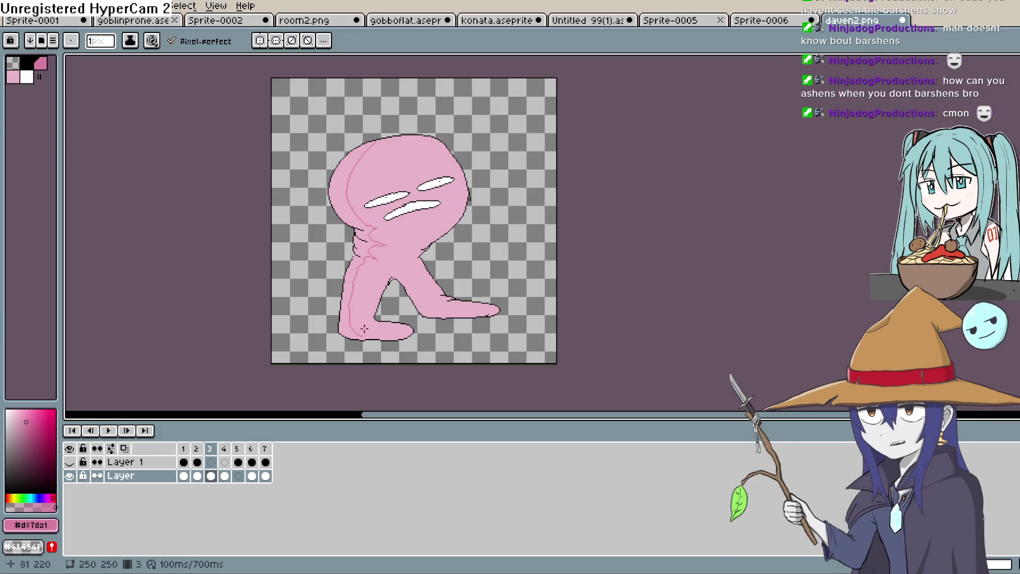
{"action": "left_click", "coordinate": [197, 475]}
{"action": "left_click", "coordinate": [211, 475]}
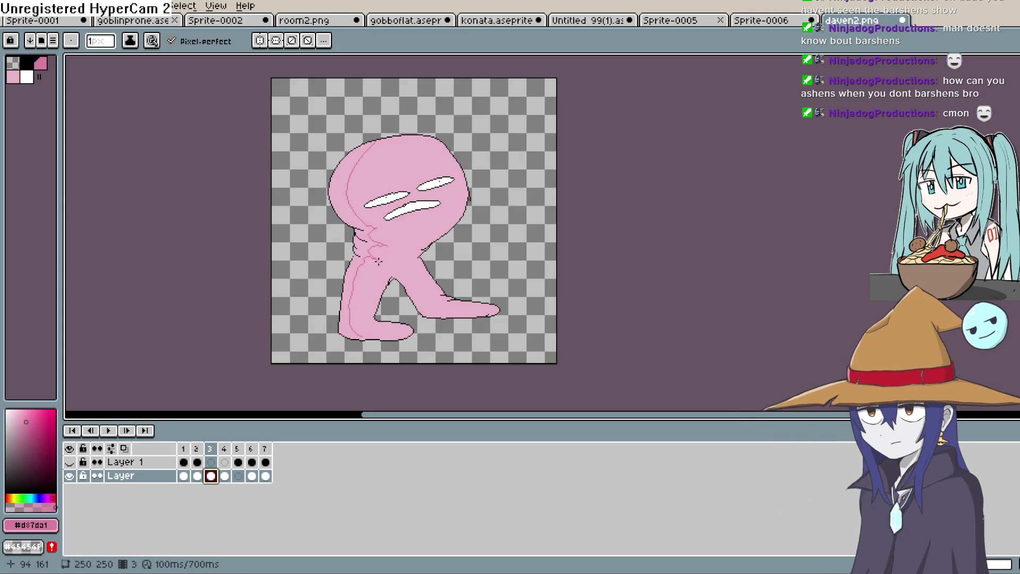
Shade along the top of the head outline and the foot's bottom edge, zoomed in close.
{"action": "scroll", "coordinate": [404, 128], "scroll_direction": "up", "scroll_amount": 3}
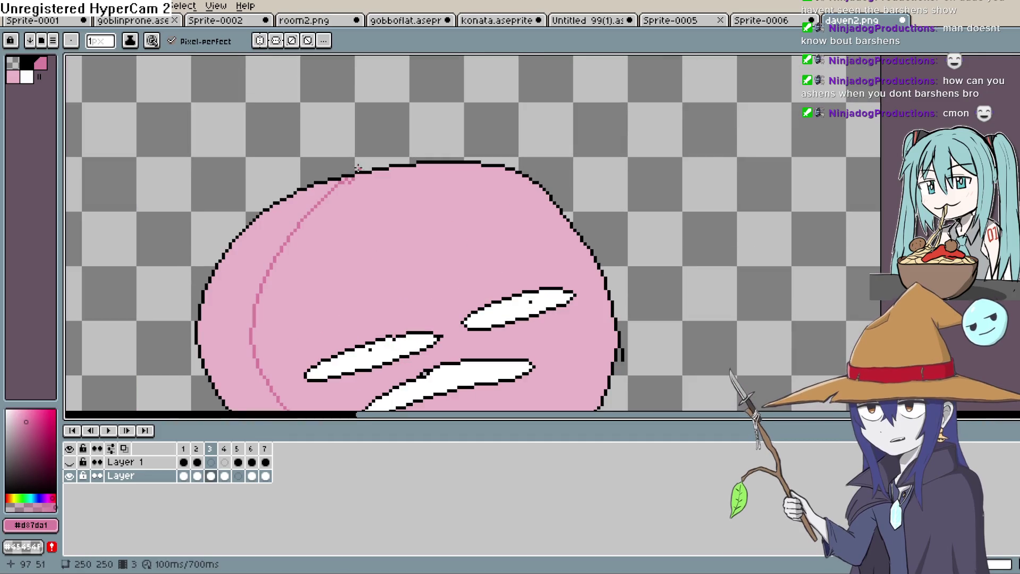
{"action": "left_click_drag", "start_coordinate": [343, 180], "coordinate": [355, 179]}
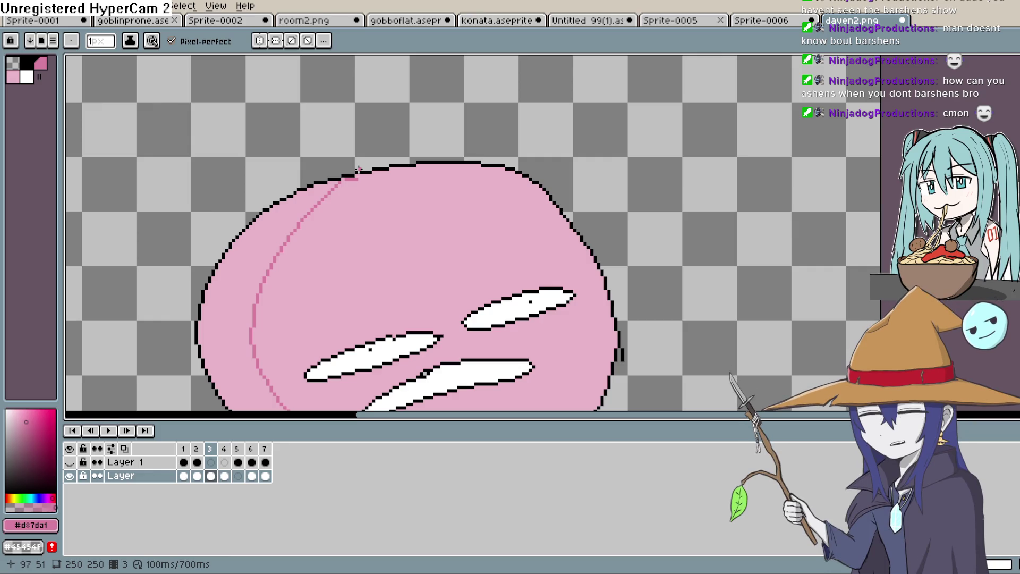
{"action": "key", "text": "z"}
{"action": "left_click", "coordinate": [428, 192]}
{"action": "left_click", "coordinate": [478, 198]}
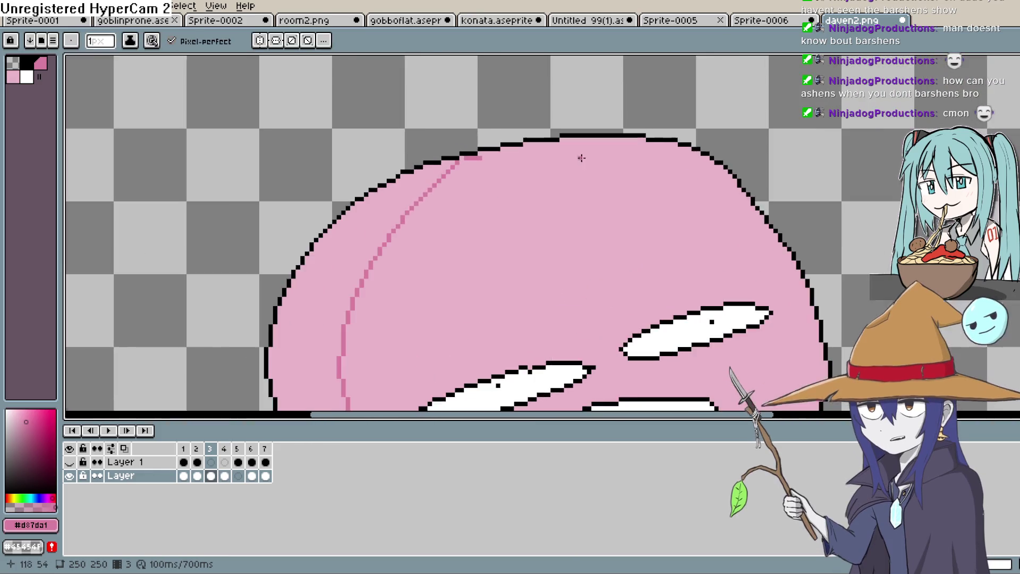
{"action": "scroll", "coordinate": [476, 148], "scroll_direction": "up", "scroll_amount": 1}
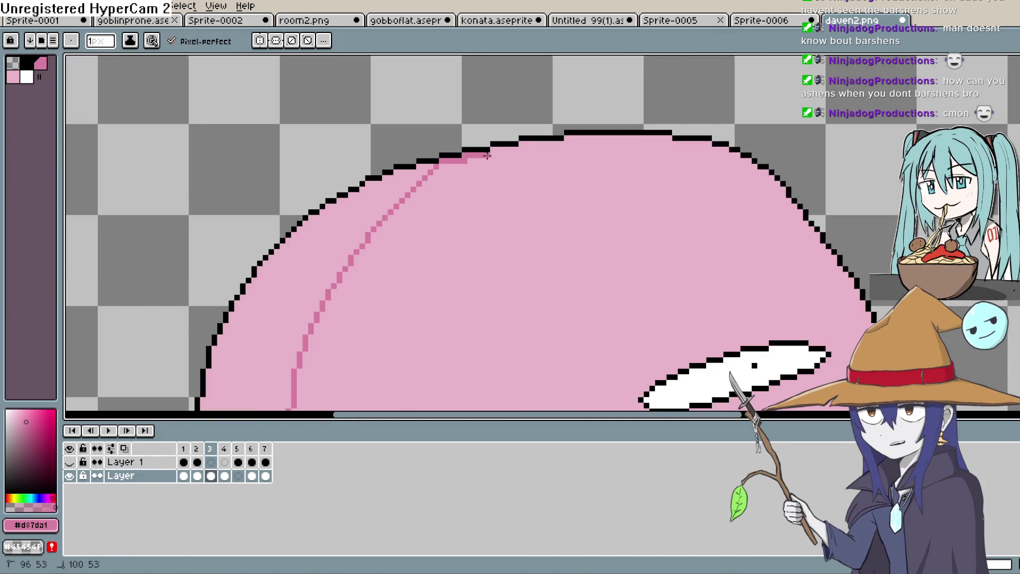
{"action": "mouse_move", "coordinate": [494, 151]}
{"action": "left_mouse_down"}
{"action": "mouse_move", "coordinate": [540, 163]}
{"action": "mouse_move", "coordinate": [516, 110]}
{"action": "left_mouse_up"}
{"action": "mouse_move", "coordinate": [526, 262]}
{"action": "left_mouse_down"}
{"action": "mouse_move", "coordinate": [526, 94]}
{"action": "mouse_move", "coordinate": [549, 91]}
{"action": "mouse_move", "coordinate": [526, 91]}
{"action": "mouse_move", "coordinate": [489, 217]}
{"action": "left_mouse_up"}
{"action": "left_click_drag", "start_coordinate": [449, 256], "coordinate": [497, 262]}
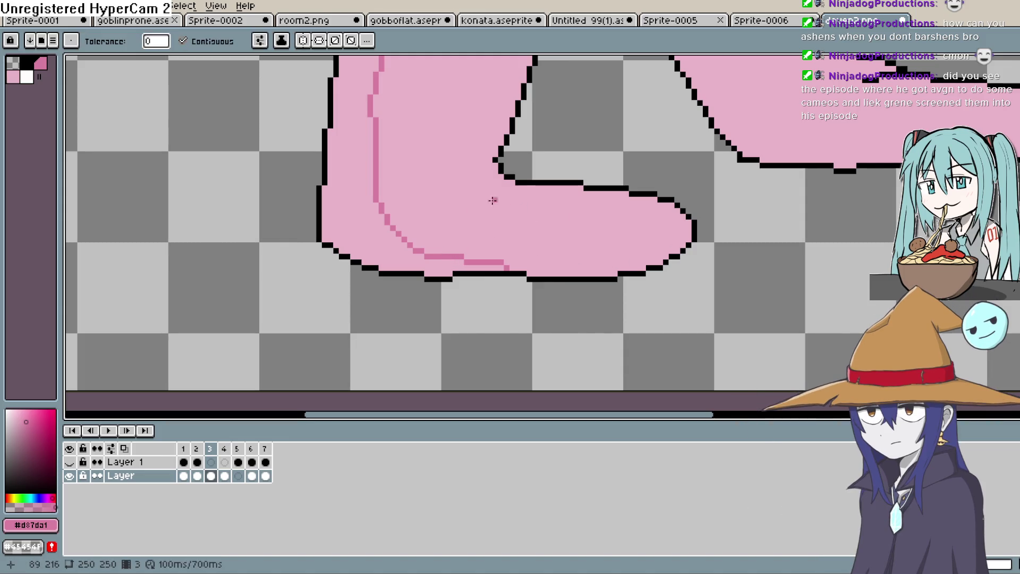
Fill the foot's left strip with dark pink.
{"action": "left_click", "coordinate": [393, 234]}
{"action": "scroll", "coordinate": [494, 223], "scroll_direction": "down", "scroll_amount": 3}
{"action": "scroll", "coordinate": [536, 226], "scroll_direction": "up", "scroll_amount": 1}
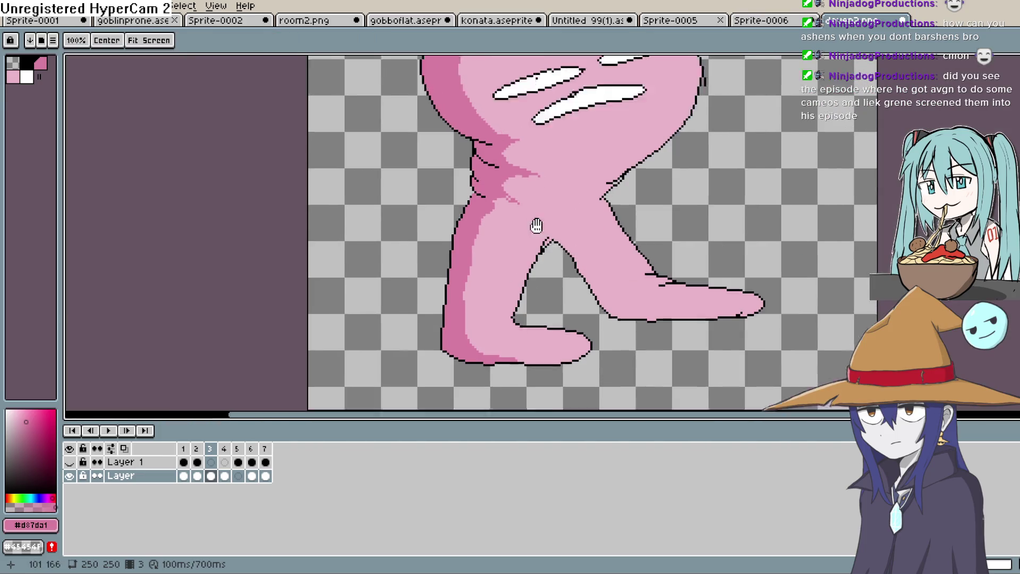
{"action": "scroll", "coordinate": [536, 225], "scroll_direction": "up", "scroll_amount": 1}
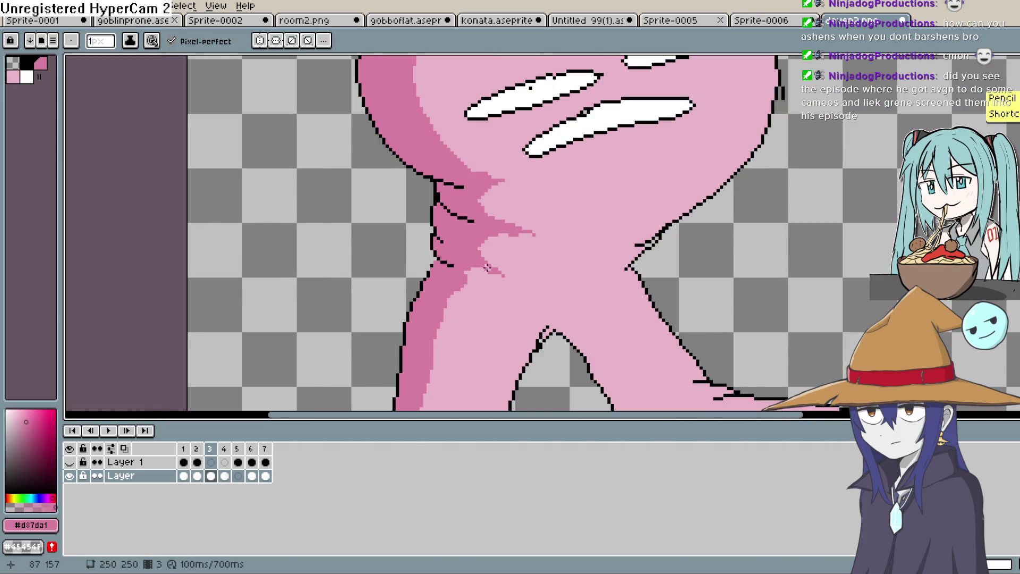
Compare frames 2 to 4, then undo the last pencil stroke and the last fill.
{"action": "key", "text": "Left"}
{"action": "key", "text": "Right"}
{"action": "key", "text": "Left"}
{"action": "key", "text": "Right"}
{"action": "key", "text": "Left"}
{"action": "key", "text": "Left"}
{"action": "key", "text": "Left"}
{"action": "key", "text": "Right"}
{"action": "key", "text": "Right"}
{"action": "key", "text": "Right"}
{"action": "key", "text": "Right"}
{"action": "key", "text": "Right"}
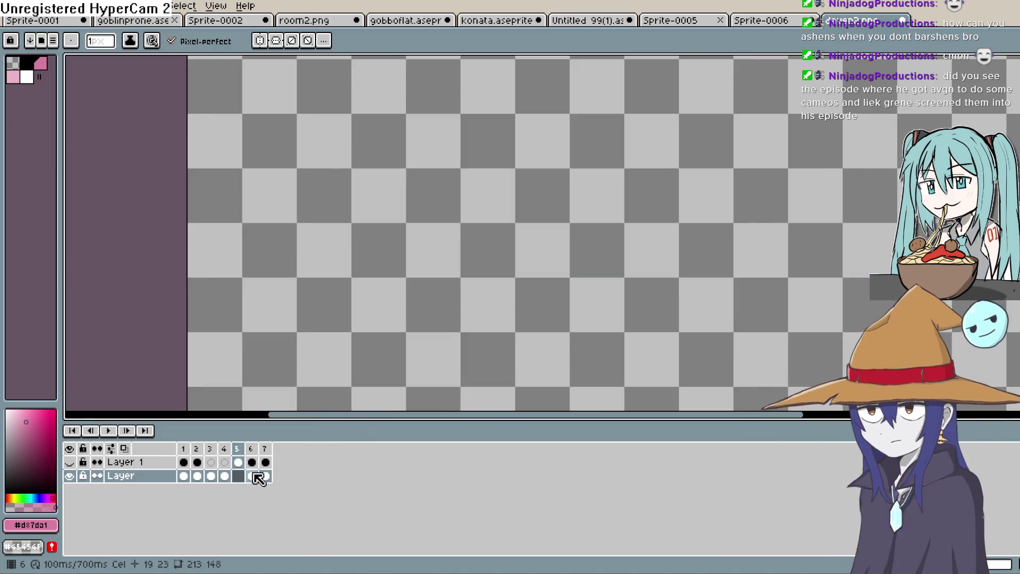
{"action": "key", "text": "Left"}
{"action": "left_click_drag", "start_coordinate": [647, 241], "coordinate": [637, 250]}
{"action": "scroll", "coordinate": [637, 249], "scroll_direction": "down", "scroll_amount": 4}
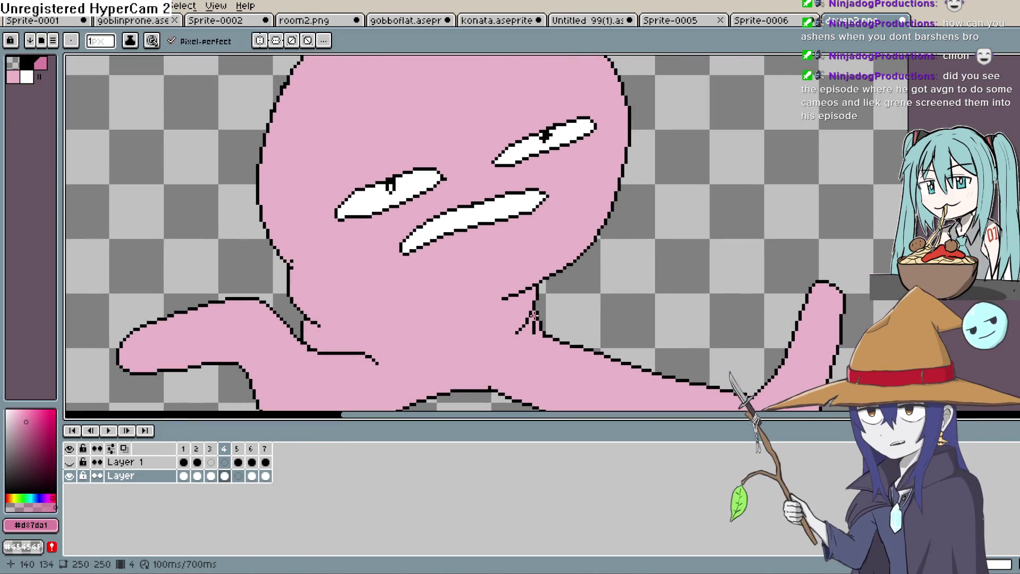
{"action": "key", "text": "ctrl+z"}
{"action": "key", "text": "ctrl+z"}
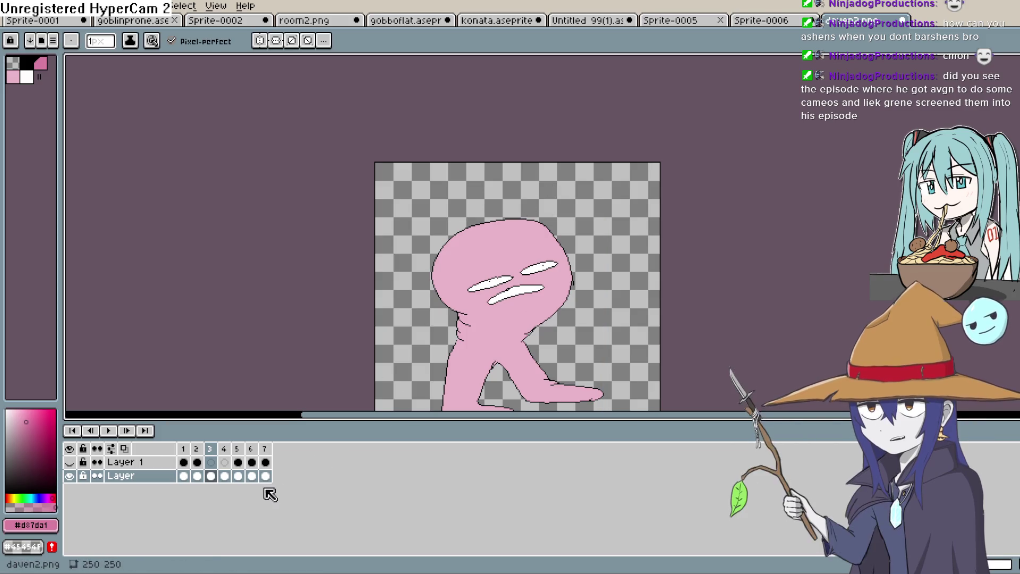
{"action": "key", "text": "ctrl+z"}
{"action": "key", "text": "ctrl+z"}
{"action": "key", "text": "ctrl+z"}
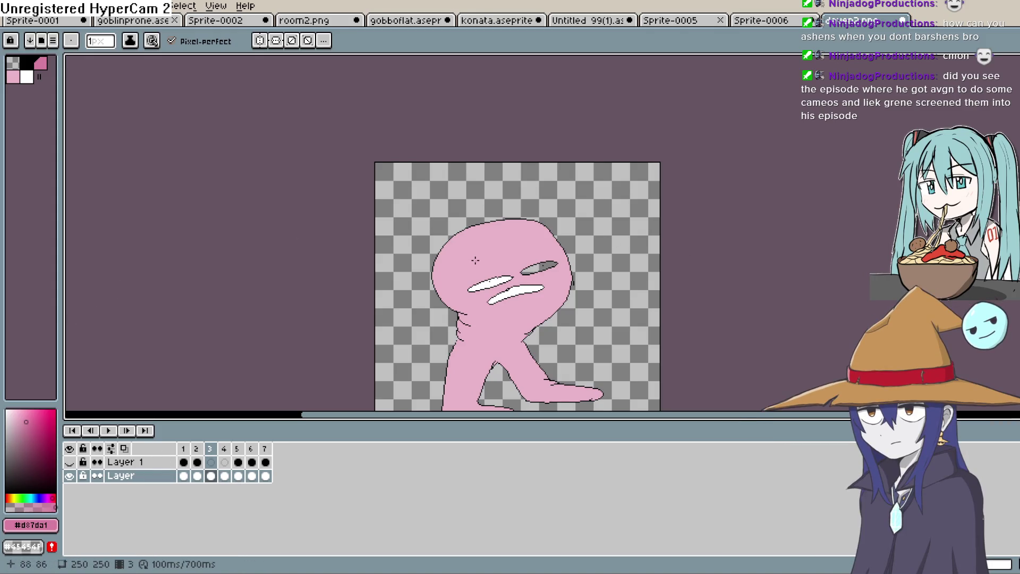
Fill the right eye white again and play the animation back briefly.
{"action": "left_click", "coordinate": [1004, 139]}
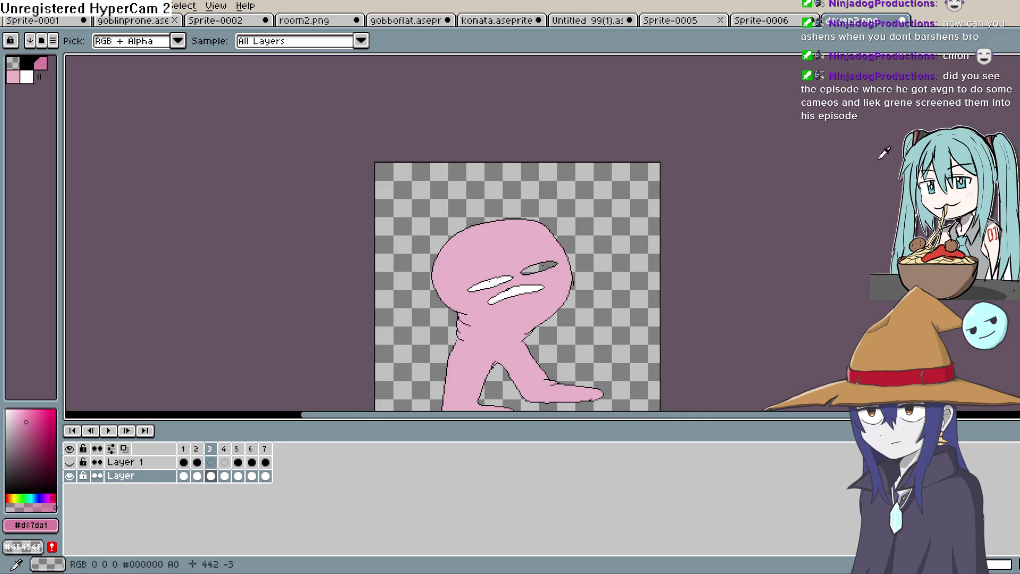
{"action": "key", "text": "g"}
{"action": "left_click", "coordinate": [538, 266]}
{"action": "scroll", "coordinate": [539, 264], "scroll_direction": "down", "scroll_amount": 3}
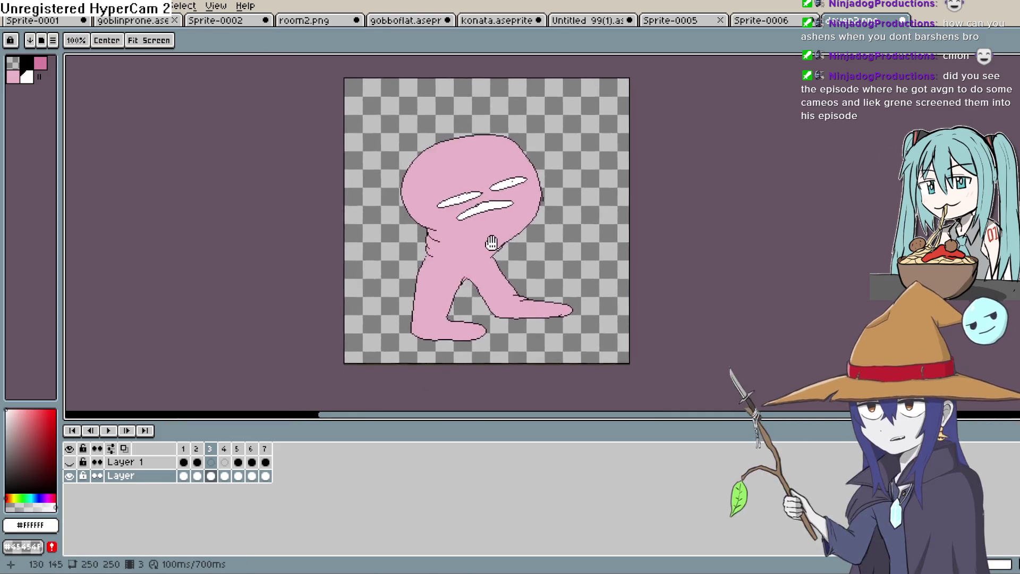
{"action": "left_click", "coordinate": [112, 433]}
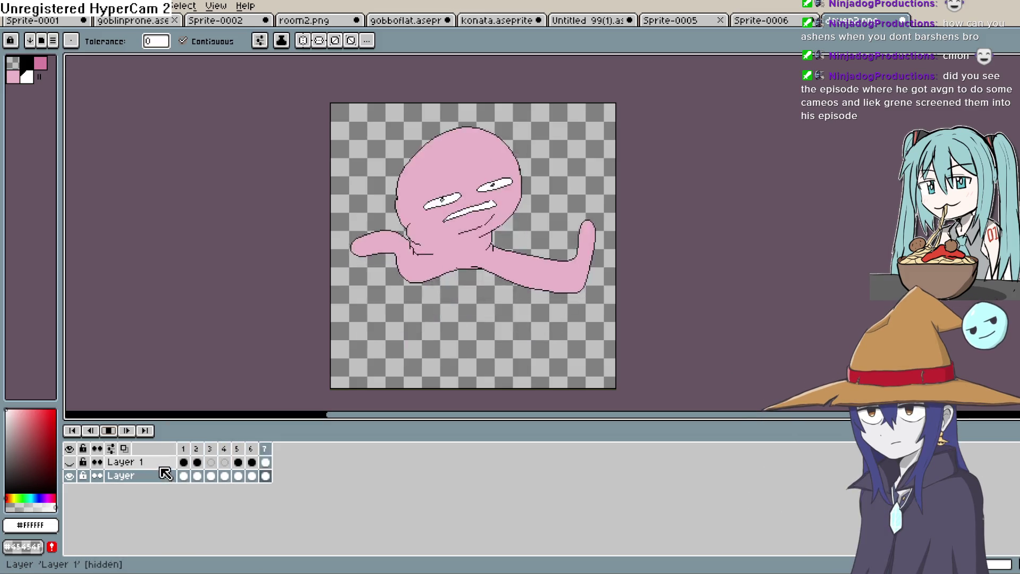
{"action": "left_click", "coordinate": [108, 430]}
Pick #d87da1 from frame 2 and return to frame 3 with the Pencil.
{"action": "left_click", "coordinate": [197, 476]}
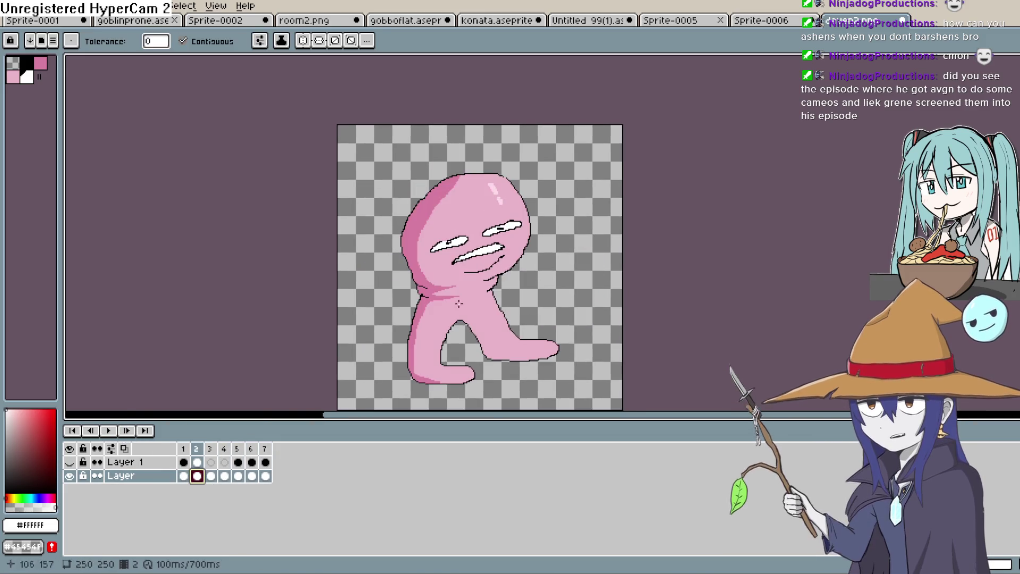
{"action": "key", "text": "i"}
{"action": "left_click", "coordinate": [426, 213]}
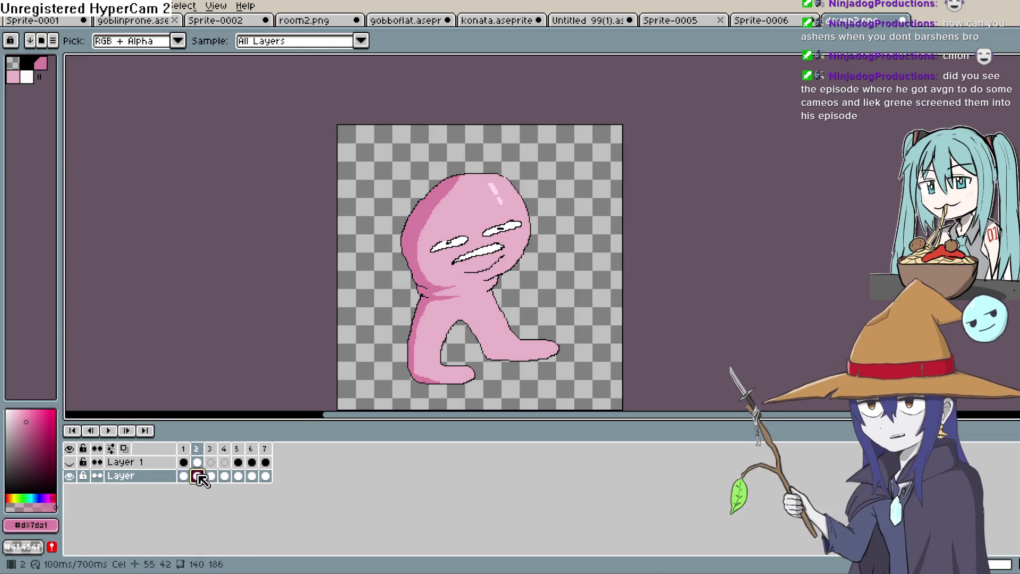
{"action": "left_click", "coordinate": [211, 476]}
{"action": "key", "text": "b"}
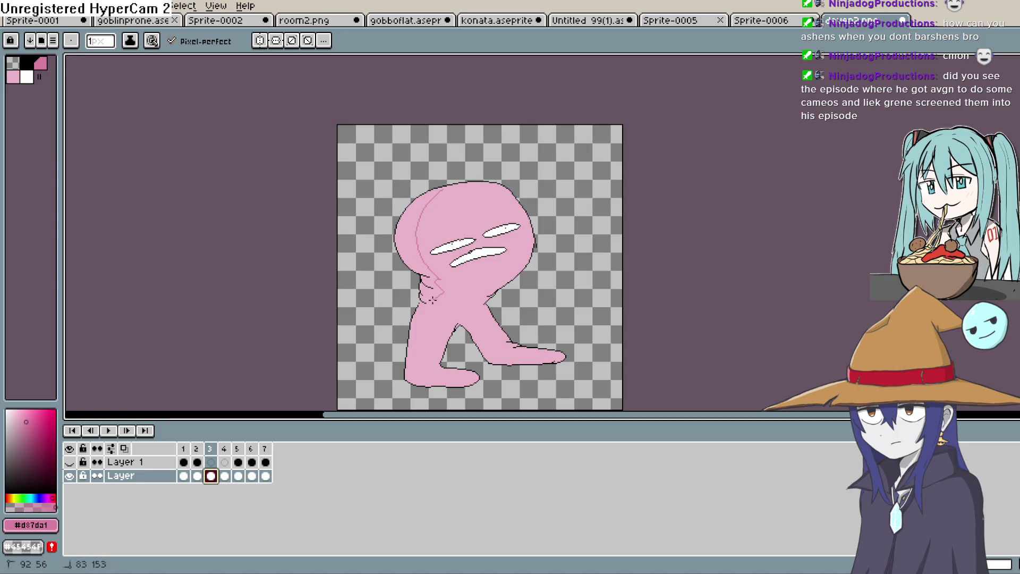
On frame 4, draw a shading line down the left leg and fill the head and leg strips dark pink.
{"action": "left_click", "coordinate": [224, 476]}
{"action": "left_click", "coordinate": [124, 449]}
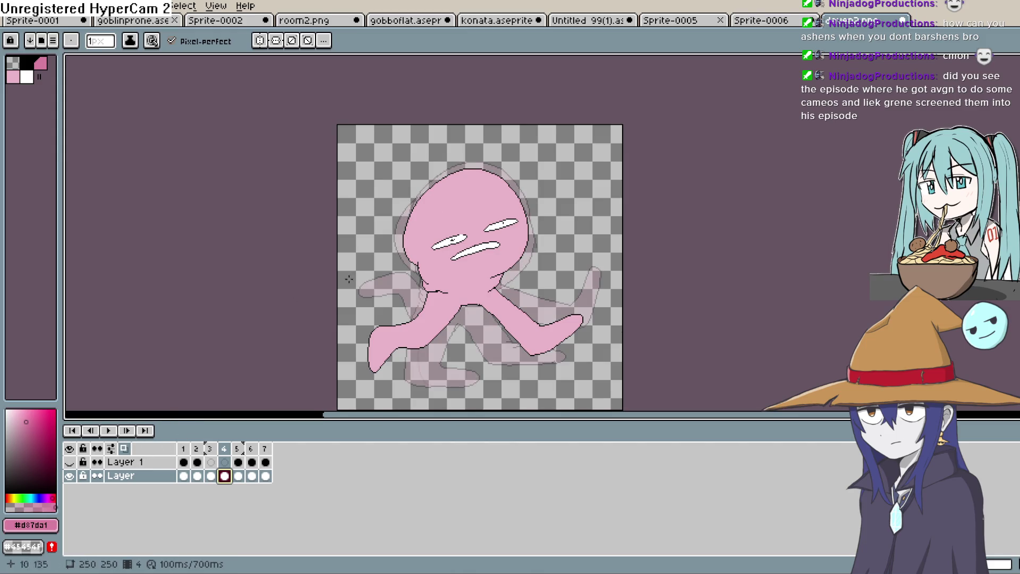
{"action": "left_click", "coordinate": [126, 450]}
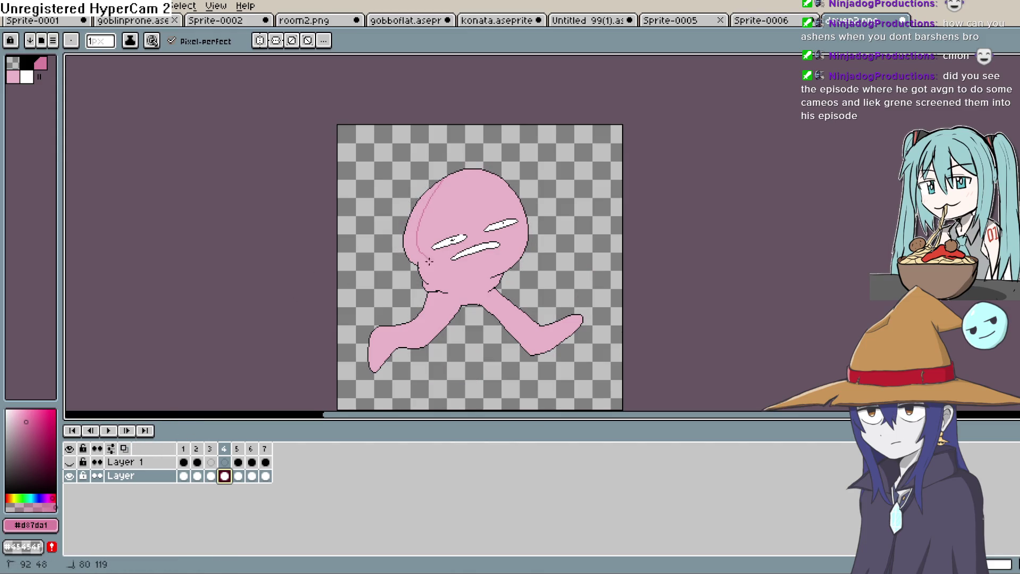
{"action": "mouse_move", "coordinate": [449, 291]}
{"action": "left_mouse_down"}
{"action": "mouse_move", "coordinate": [440, 315]}
{"action": "mouse_move", "coordinate": [372, 351]}
{"action": "left_mouse_up"}
{"action": "key", "text": "v"}
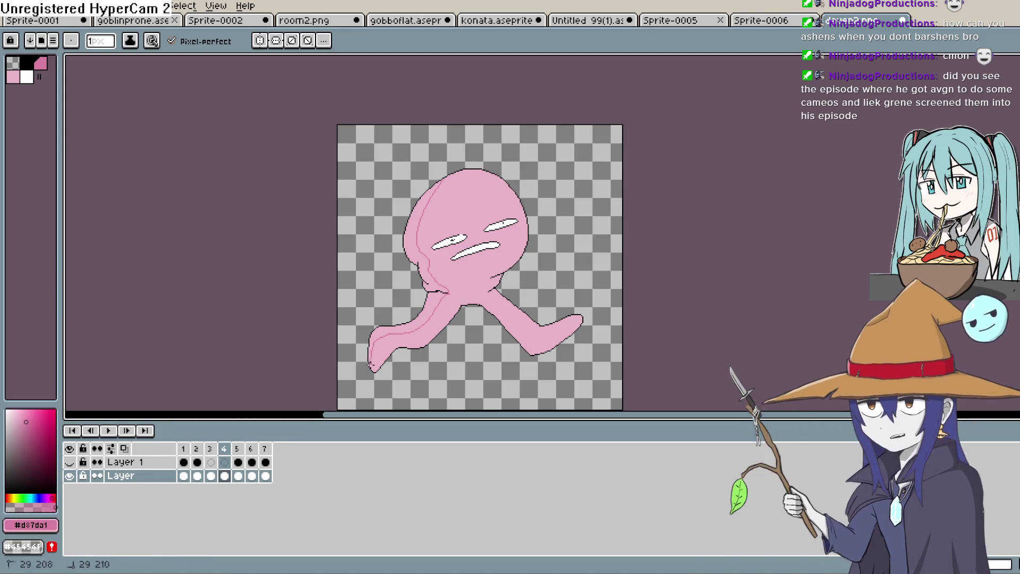
{"action": "key", "text": "g"}
{"action": "left_click", "coordinate": [413, 235]}
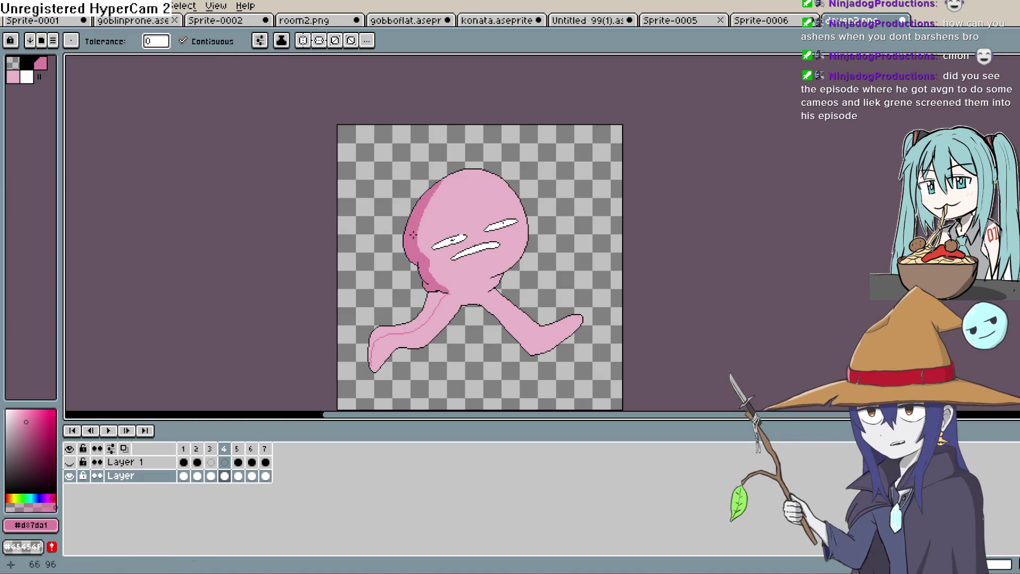
{"action": "left_click", "coordinate": [433, 289]}
On frame 5, draw a #d87da1 guide line down the head's left side.
{"action": "left_click", "coordinate": [238, 475]}
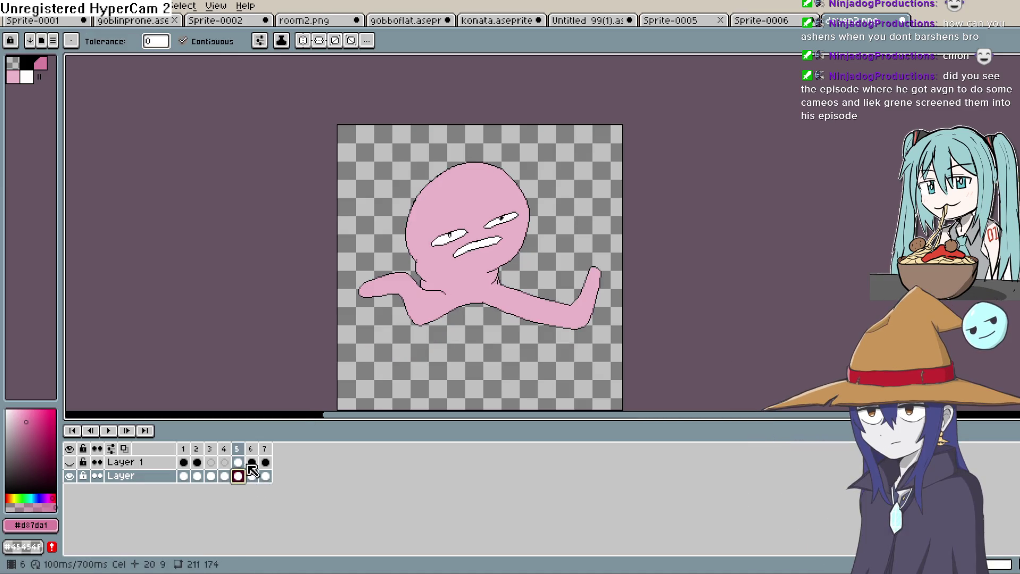
{"action": "key", "text": "b"}
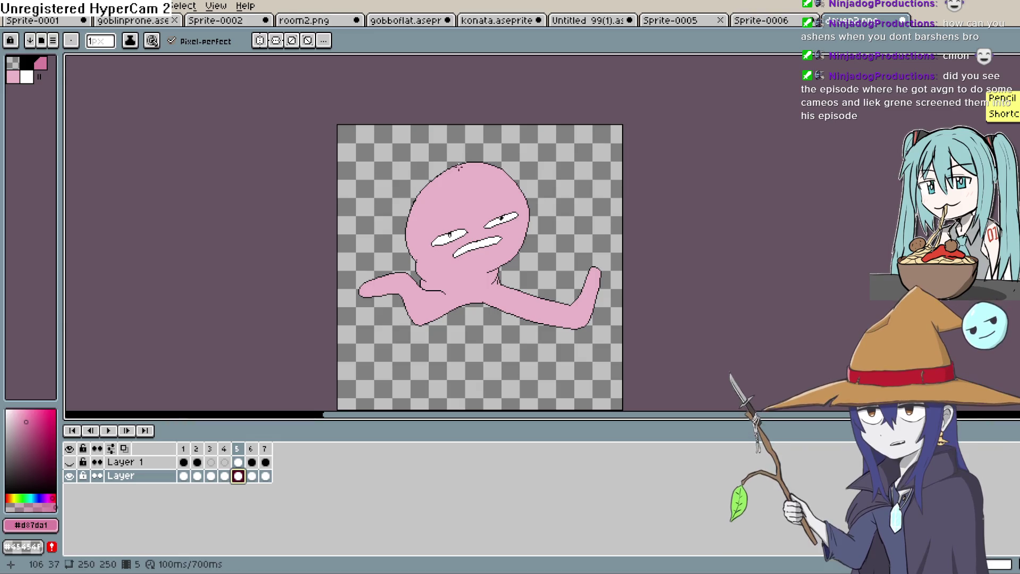
{"action": "left_click_drag", "start_coordinate": [458, 166], "coordinate": [419, 260]}
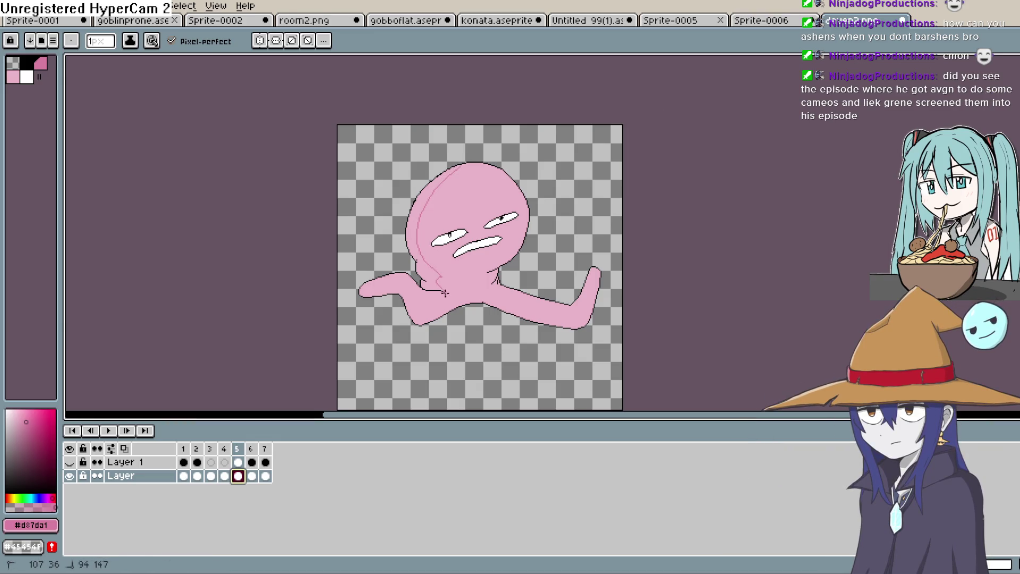
{"action": "scroll", "coordinate": [438, 293], "scroll_direction": "down", "scroll_amount": 1}
{"action": "scroll", "coordinate": [438, 293], "scroll_direction": "up", "scroll_amount": 4}
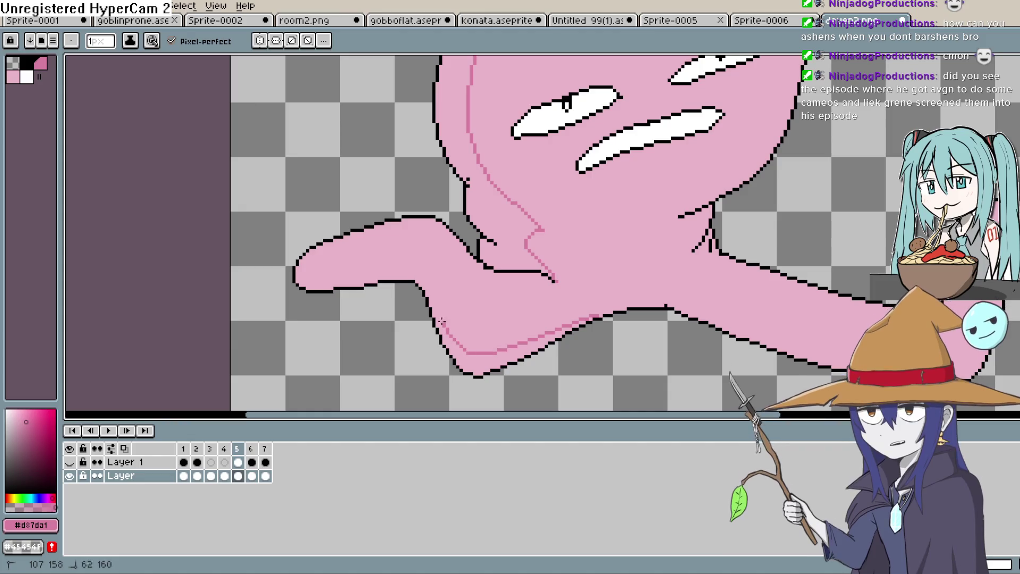
Draw a guide line under the left arm and fill its lower and upper bands darker pink.
{"action": "left_click_drag", "start_coordinate": [590, 319], "coordinate": [449, 321]}
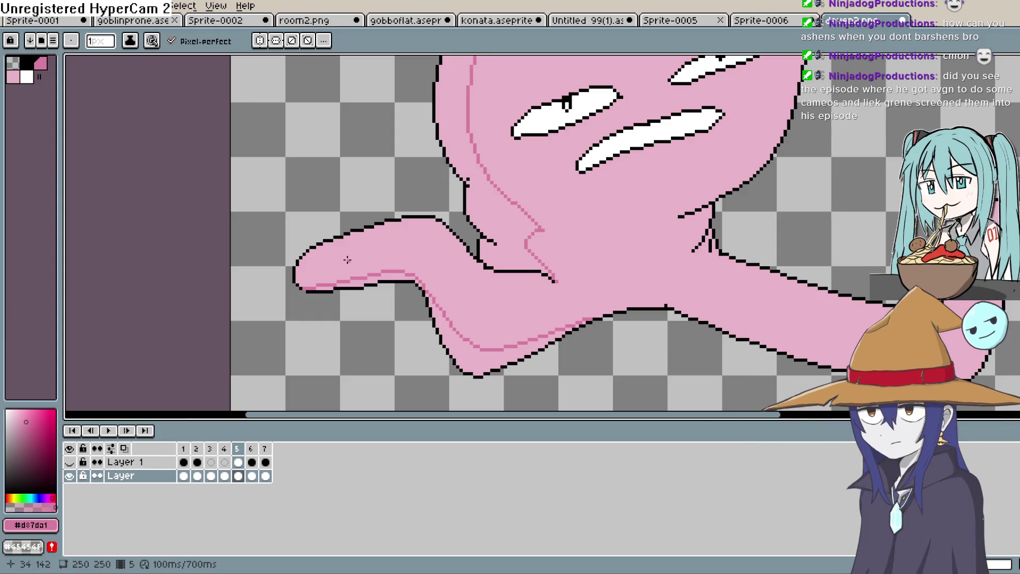
{"action": "key", "text": "shift+g"}
{"action": "left_click", "coordinate": [451, 329]}
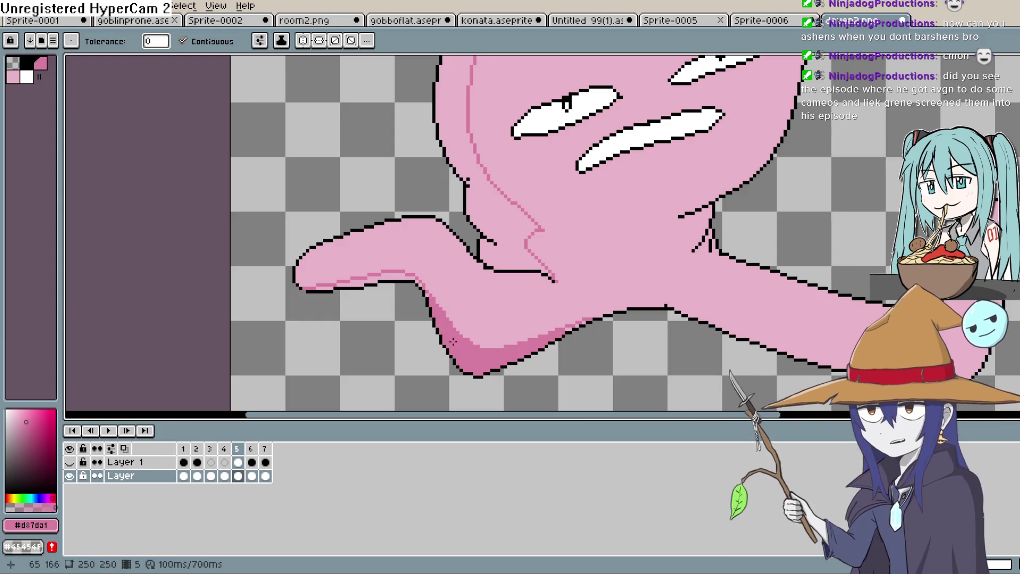
{"action": "left_click", "coordinate": [408, 277]}
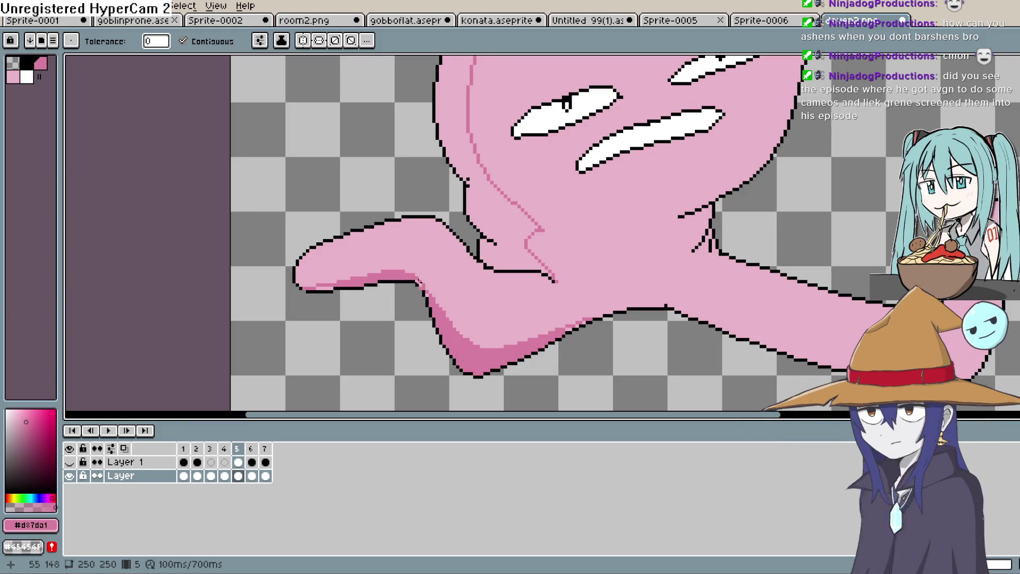
{"action": "scroll", "coordinate": [421, 285], "scroll_direction": "up", "scroll_amount": 2}
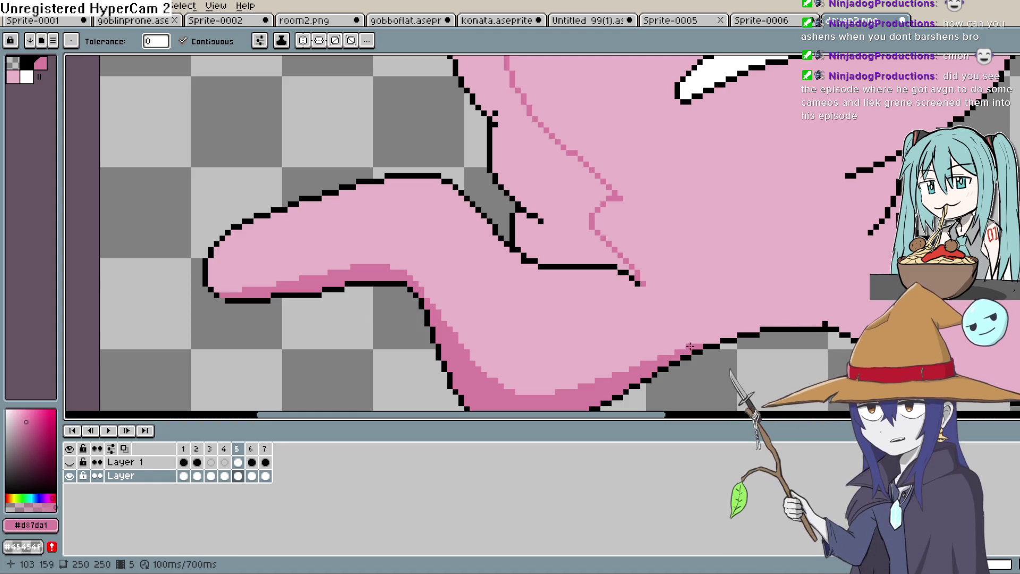
{"action": "scroll", "coordinate": [690, 346], "scroll_direction": "up", "scroll_amount": 3}
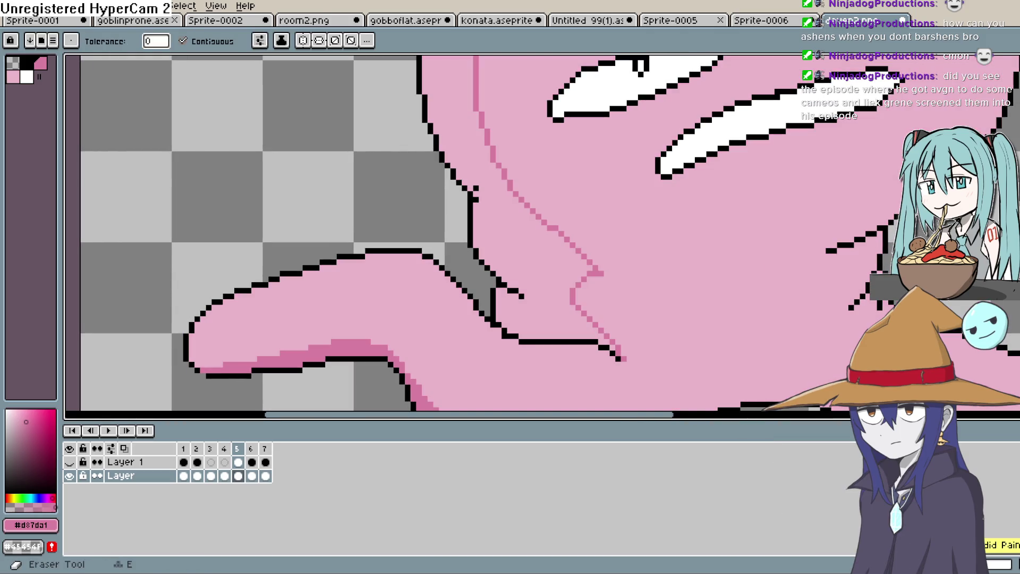
{"action": "key", "text": "e"}
{"action": "scroll", "coordinate": [653, 173], "scroll_direction": "up", "scroll_amount": 5}
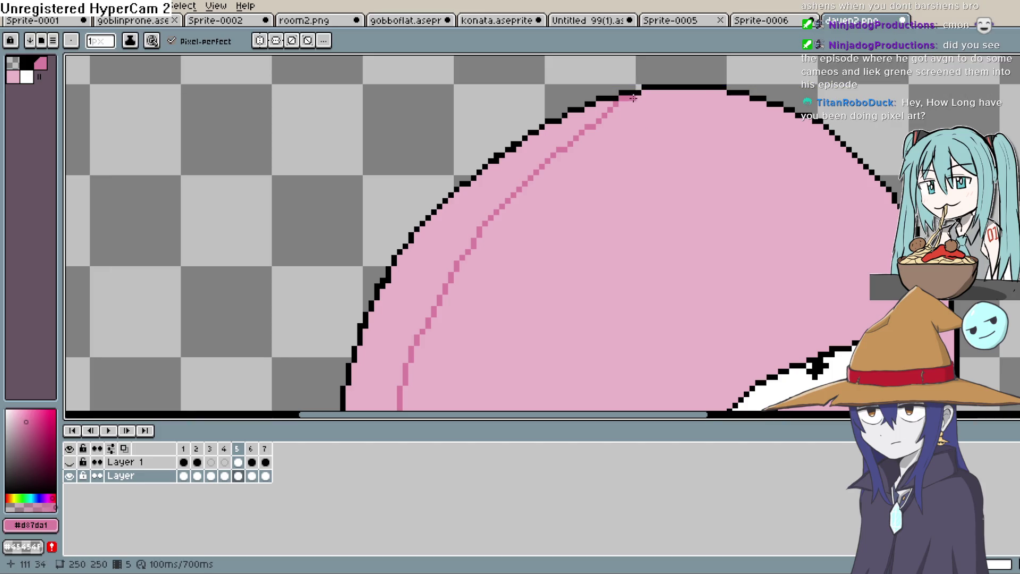
Fill the head's left band darker pink on frame 5.
{"action": "key", "text": "shift+g"}
{"action": "left_click", "coordinate": [511, 175]}
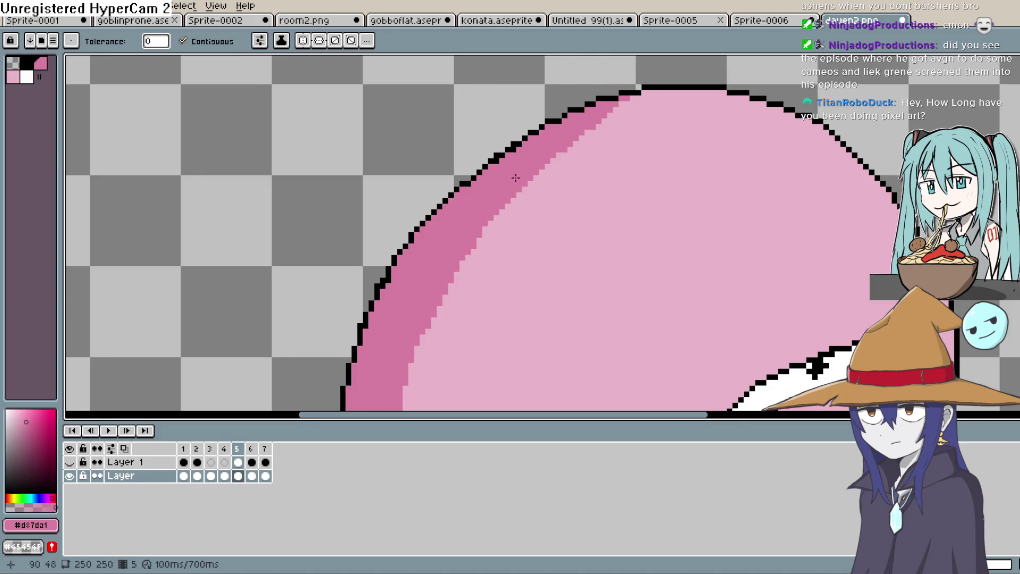
{"action": "scroll", "coordinate": [637, 266], "scroll_direction": "down", "scroll_amount": 3}
{"action": "scroll", "coordinate": [633, 264], "scroll_direction": "up", "scroll_amount": 5}
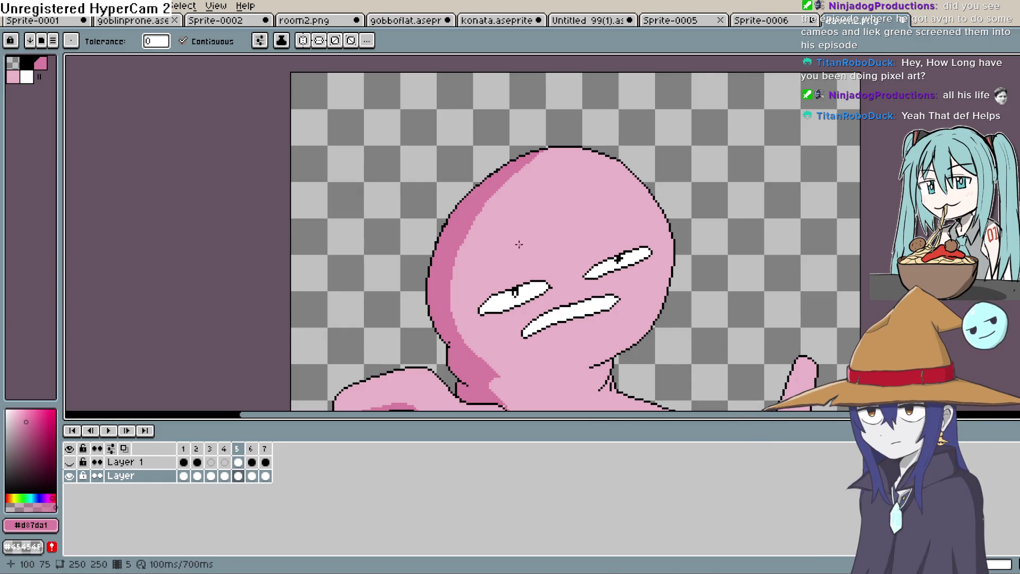
Zoom out and play the animation to preview the shading, stopping on frame 3.
{"action": "scroll", "coordinate": [511, 249], "scroll_direction": "down", "scroll_amount": 2}
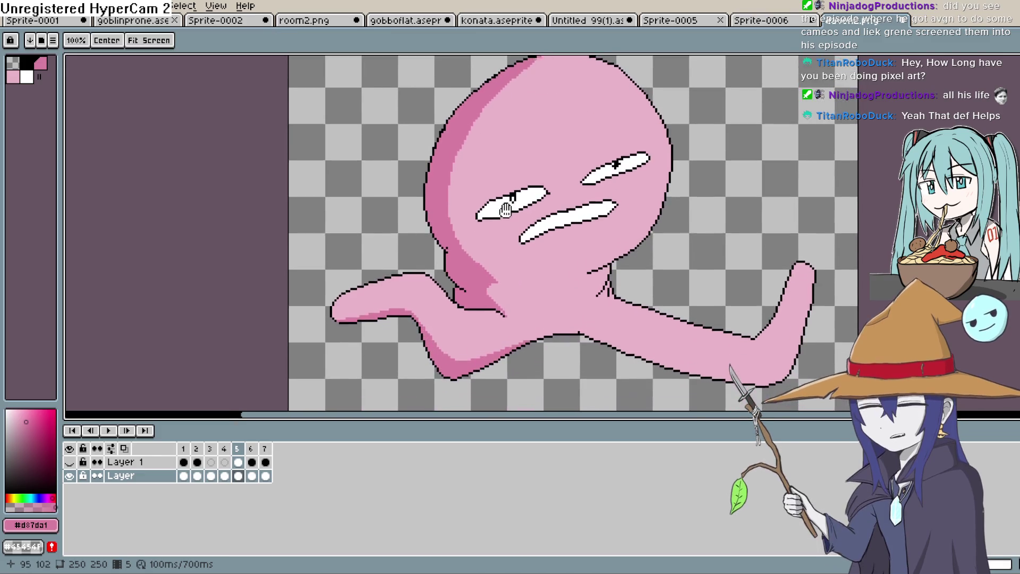
{"action": "scroll", "coordinate": [510, 239], "scroll_direction": "down", "scroll_amount": 2}
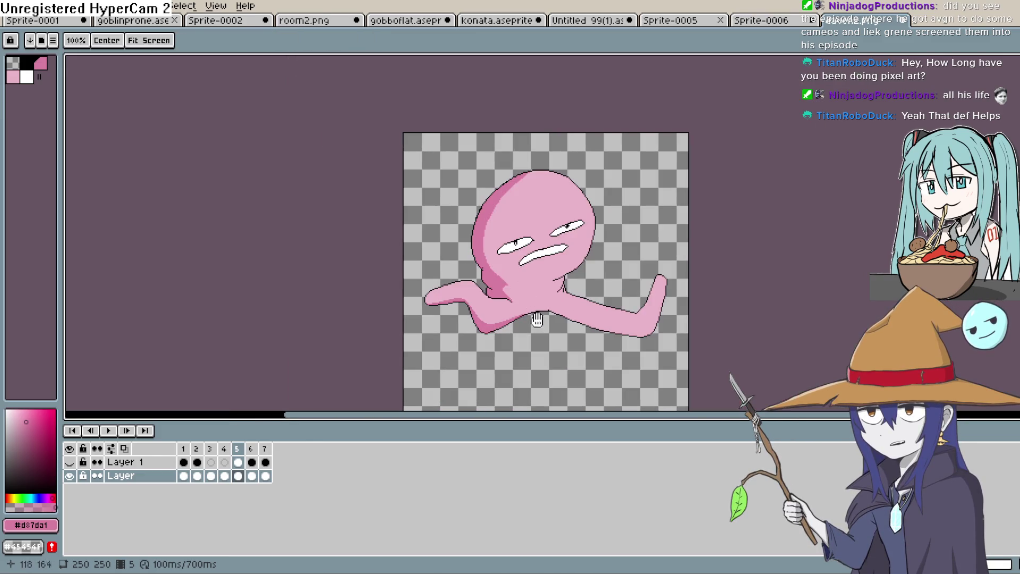
{"action": "left_click", "coordinate": [108, 432]}
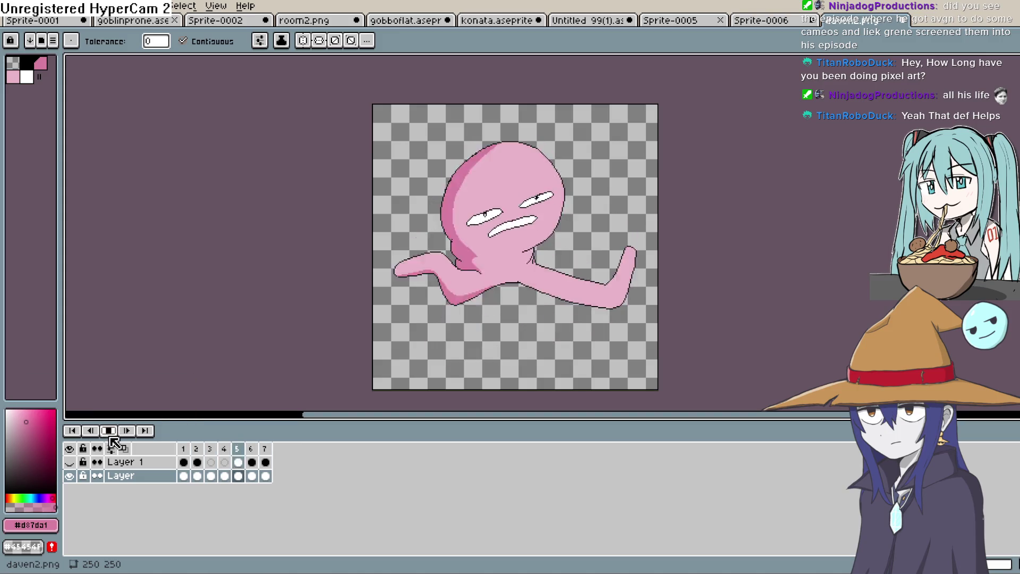
{"action": "left_click", "coordinate": [210, 476]}
{"action": "key", "text": "ctrl"}
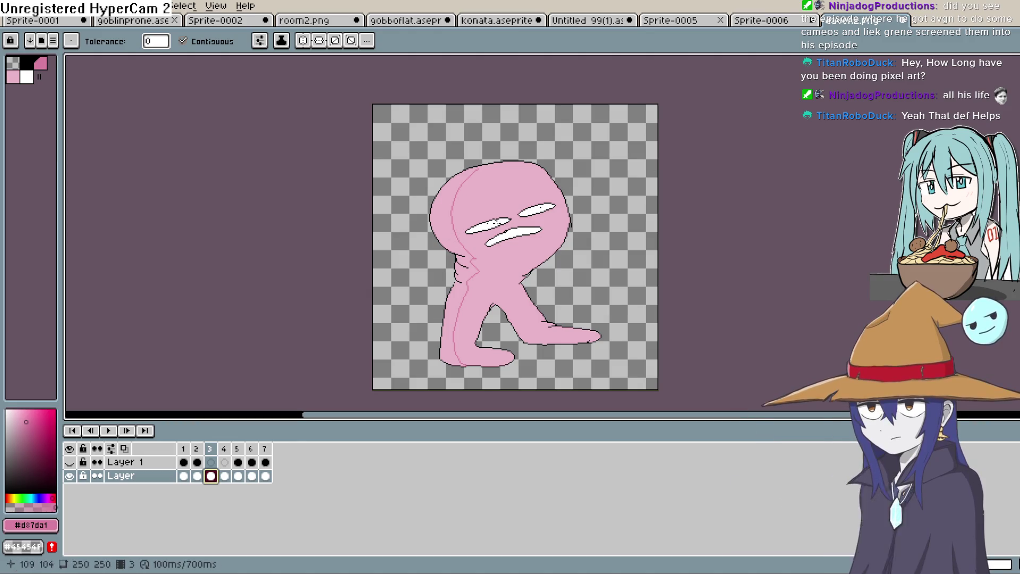
Fill frame 3's left head strip darker pink after undoing a misplaced fill, then switch to Construct 3.
{"action": "scroll", "coordinate": [399, 230], "scroll_direction": "up", "scroll_amount": 4}
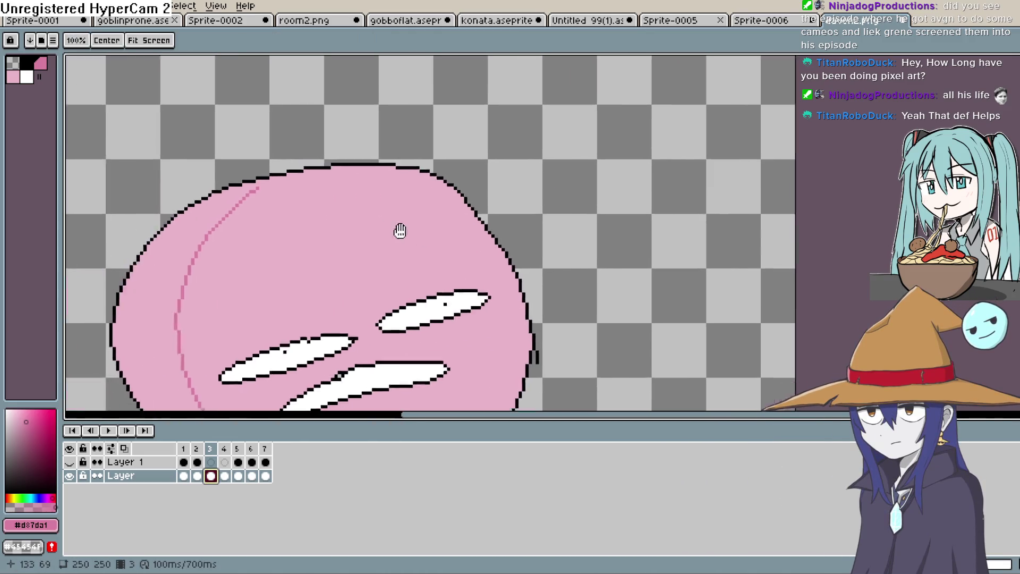
{"action": "left_click_drag", "start_coordinate": [399, 230], "coordinate": [546, 219]}
{"action": "key", "text": "g"}
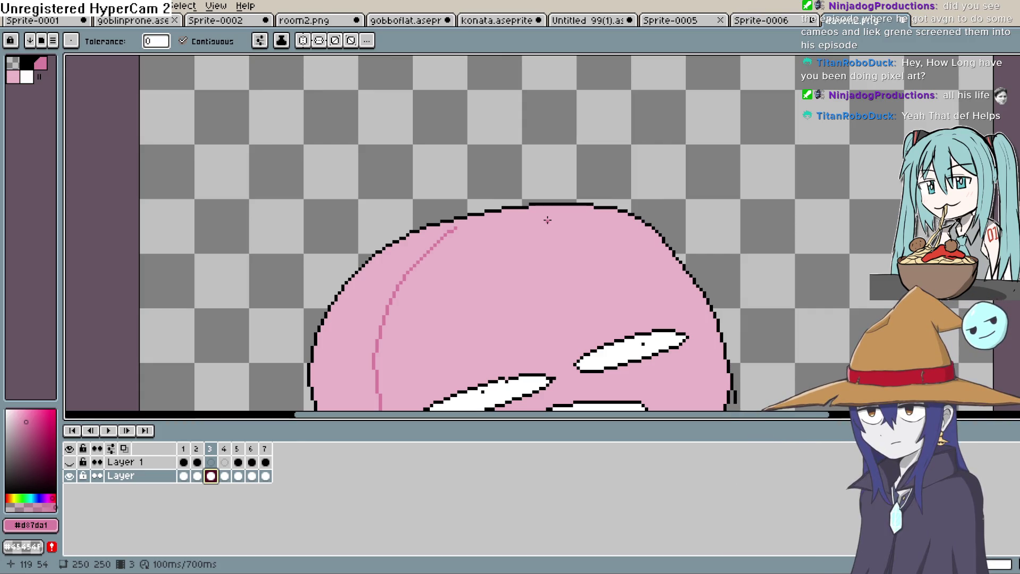
{"action": "scroll", "coordinate": [547, 220], "scroll_direction": "up", "scroll_amount": 3}
{"action": "left_click", "coordinate": [456, 211]}
{"action": "key", "text": "ctrl+z"}
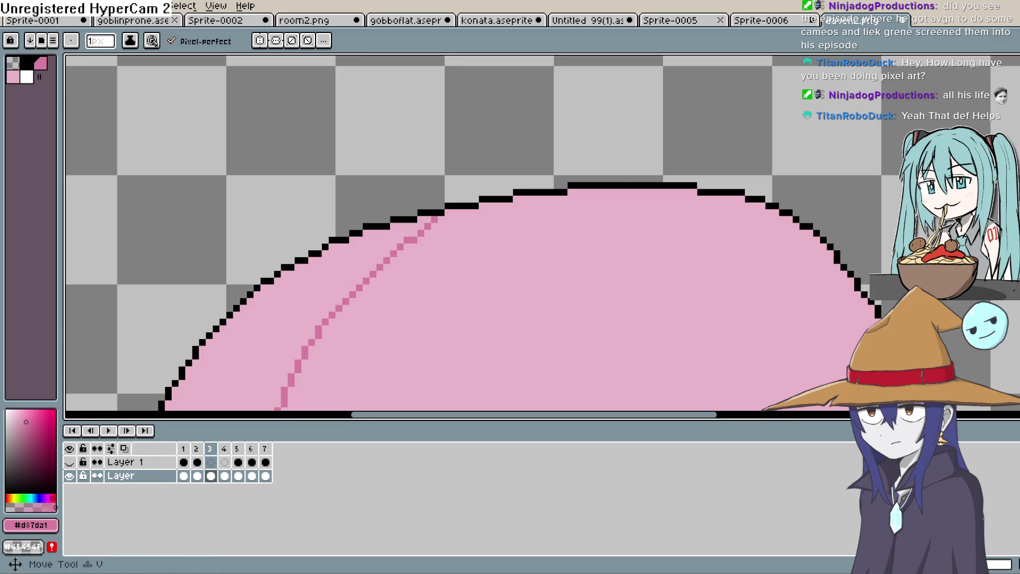
{"action": "scroll", "coordinate": [485, 165], "scroll_direction": "down", "scroll_amount": 3}
{"action": "left_click", "coordinate": [481, 167]}
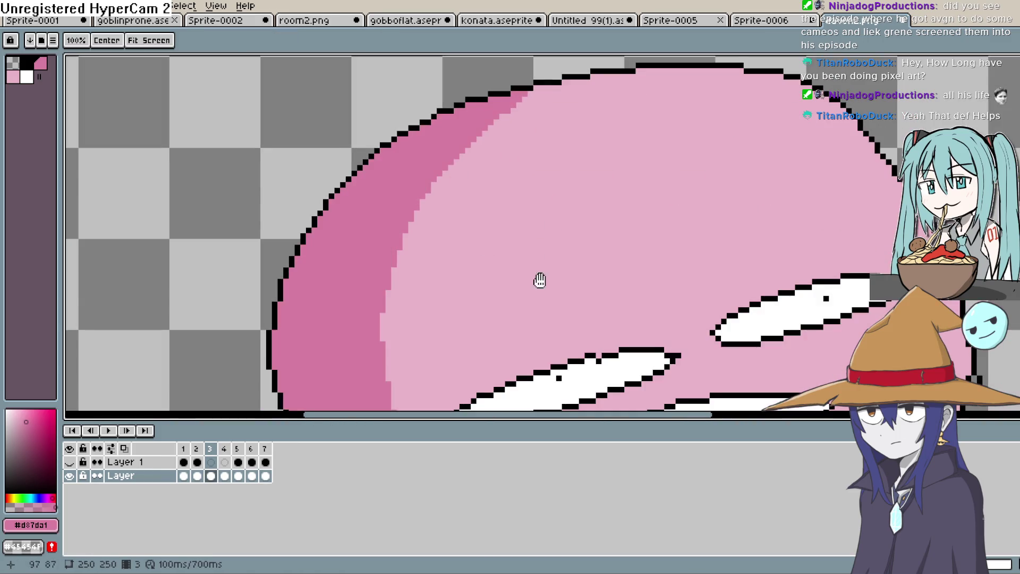
{"action": "scroll", "coordinate": [569, 142], "scroll_direction": "up", "scroll_amount": 4}
{"action": "scroll", "coordinate": [630, 152], "scroll_direction": "down", "scroll_amount": 2}
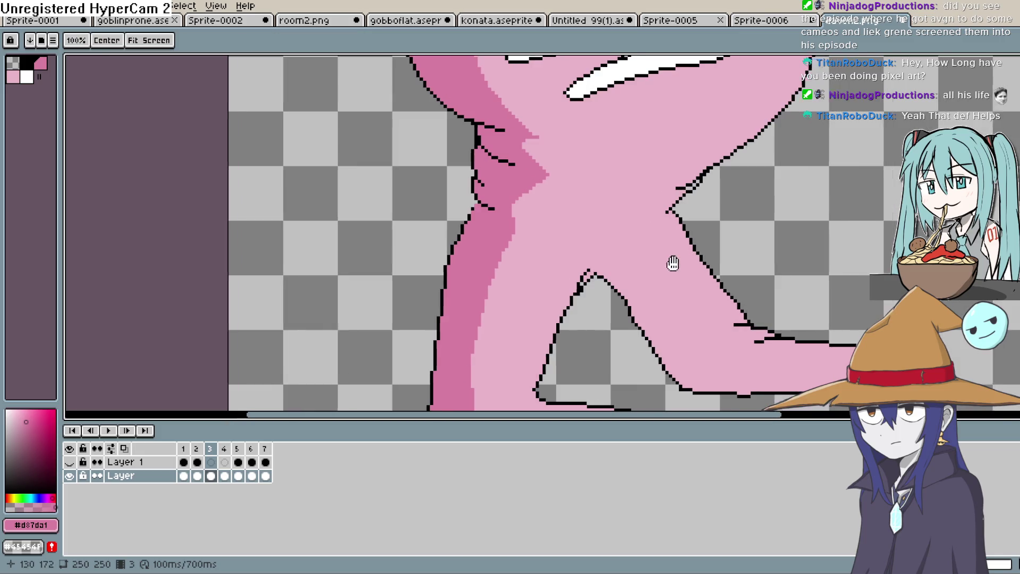
{"action": "scroll", "coordinate": [672, 262], "scroll_direction": "up", "scroll_amount": 1}
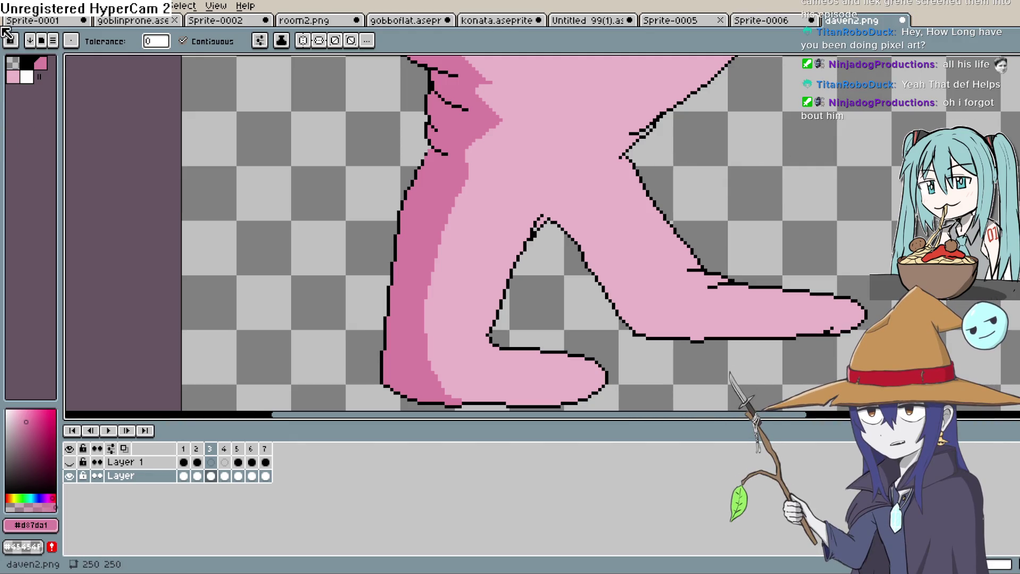
{"action": "key", "text": "alt+Tab"}
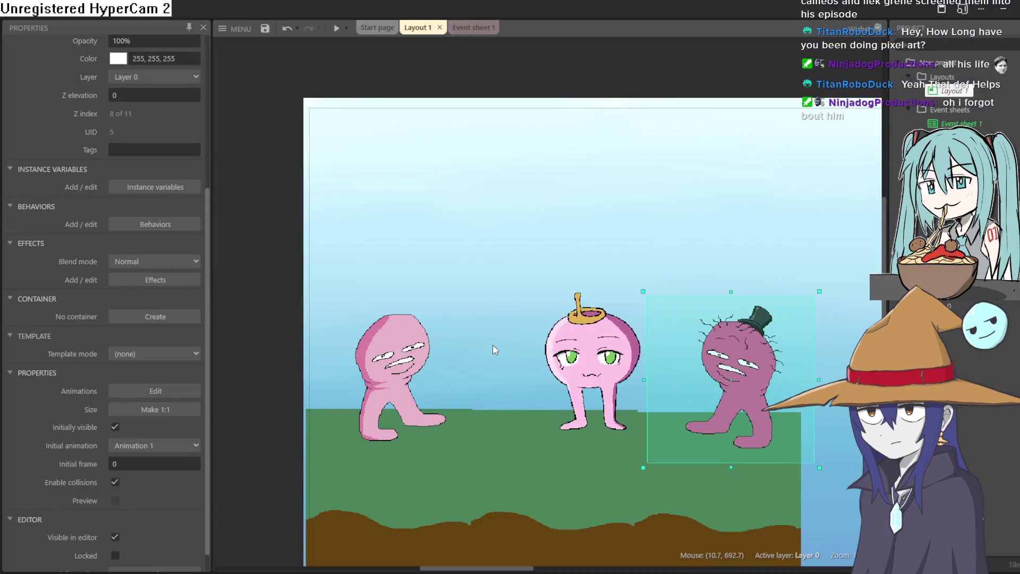
{"action": "left_click", "coordinate": [336, 29]}
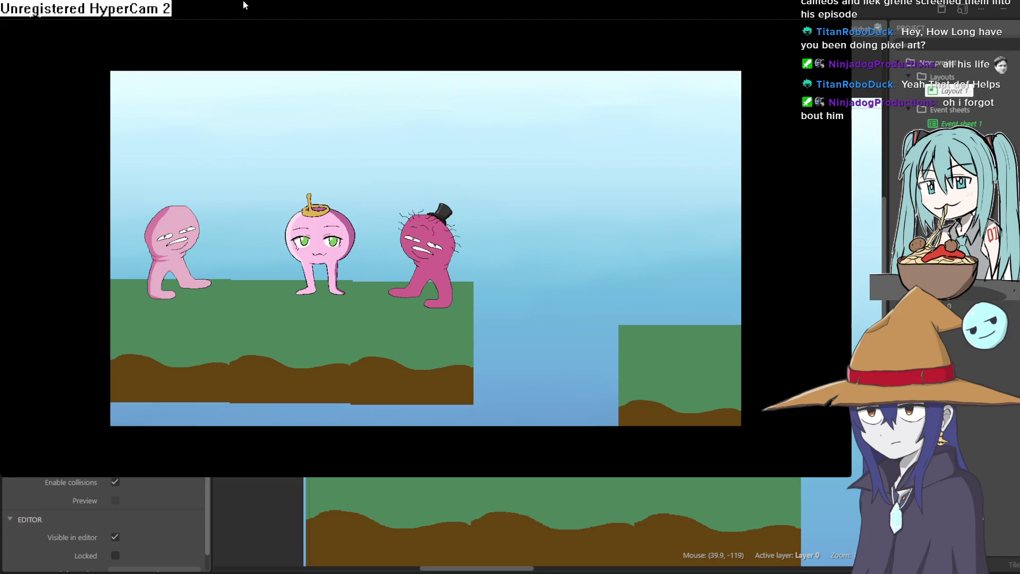
{"action": "key", "text": "Right"}
{"action": "key", "text": "Up"}
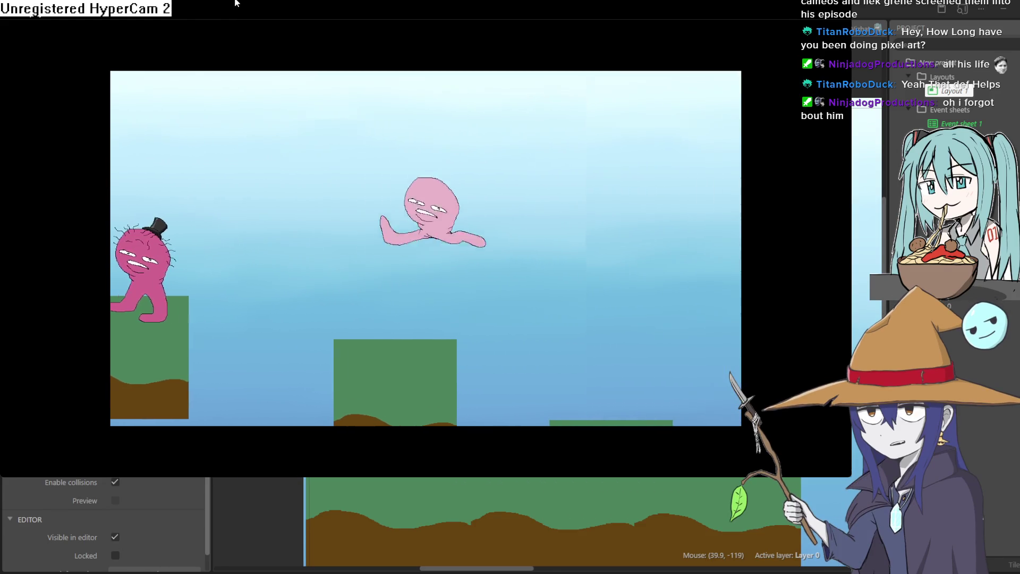
{"action": "key", "text": "Left"}
{"action": "key", "text": "Up"}
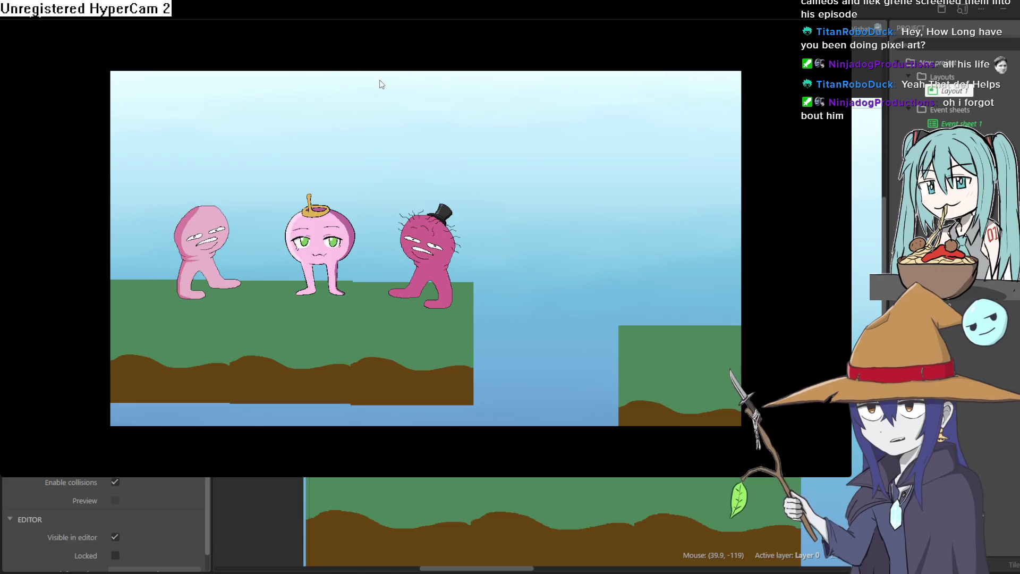
{"action": "key", "text": "Right"}
{"action": "key", "text": "Up"}
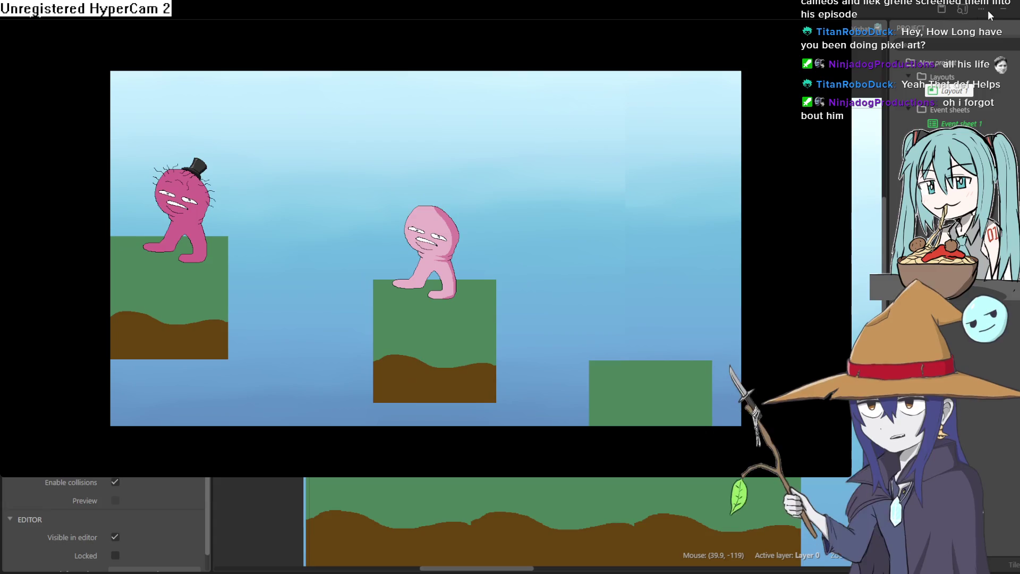
{"action": "left_click", "coordinate": [971, 17]}
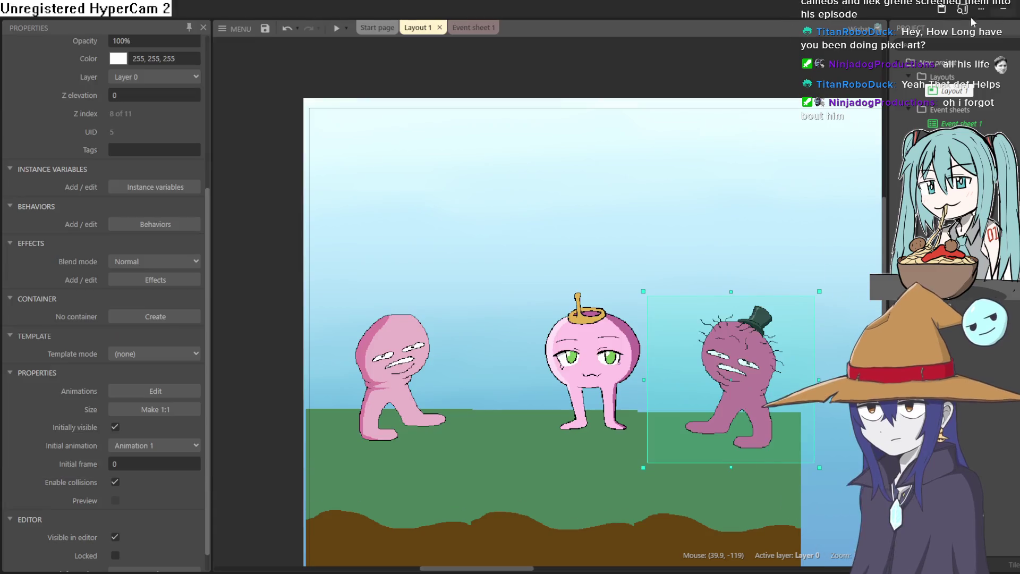
{"action": "left_click", "coordinate": [265, 28]}
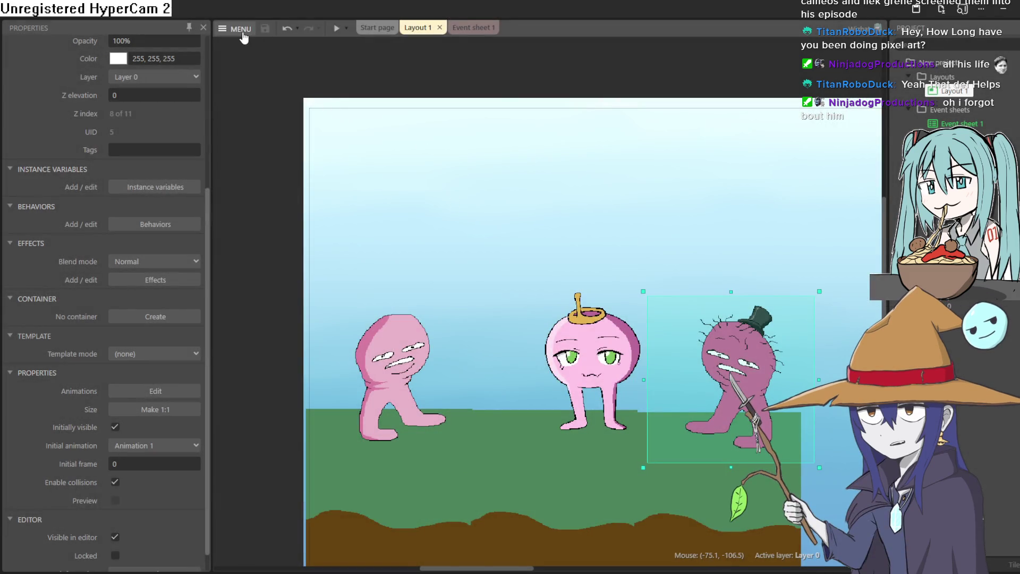
{"action": "left_click", "coordinate": [243, 33]}
{"action": "mouse_move", "coordinate": [256, 48]}
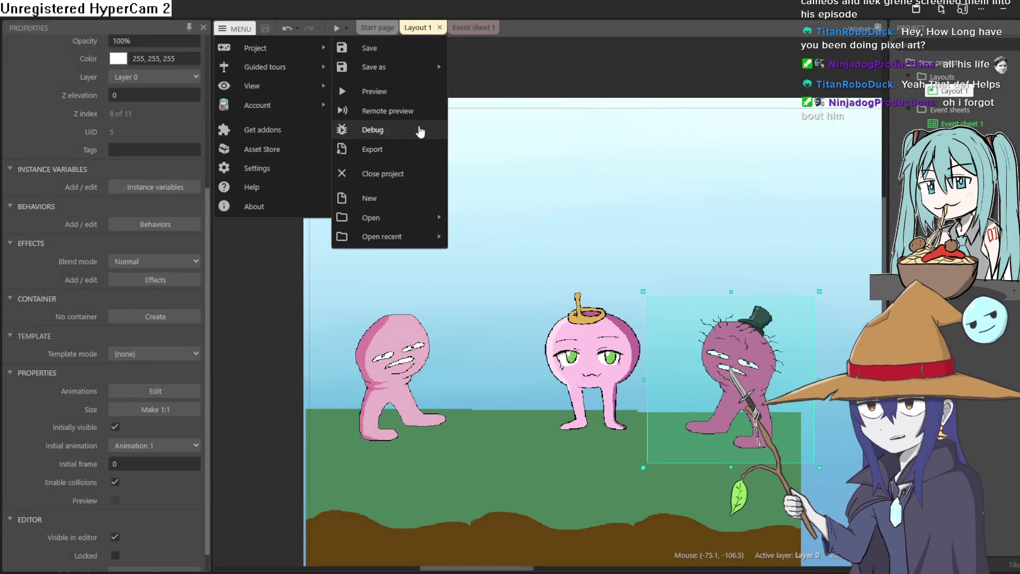
{"action": "mouse_move", "coordinate": [416, 225]}
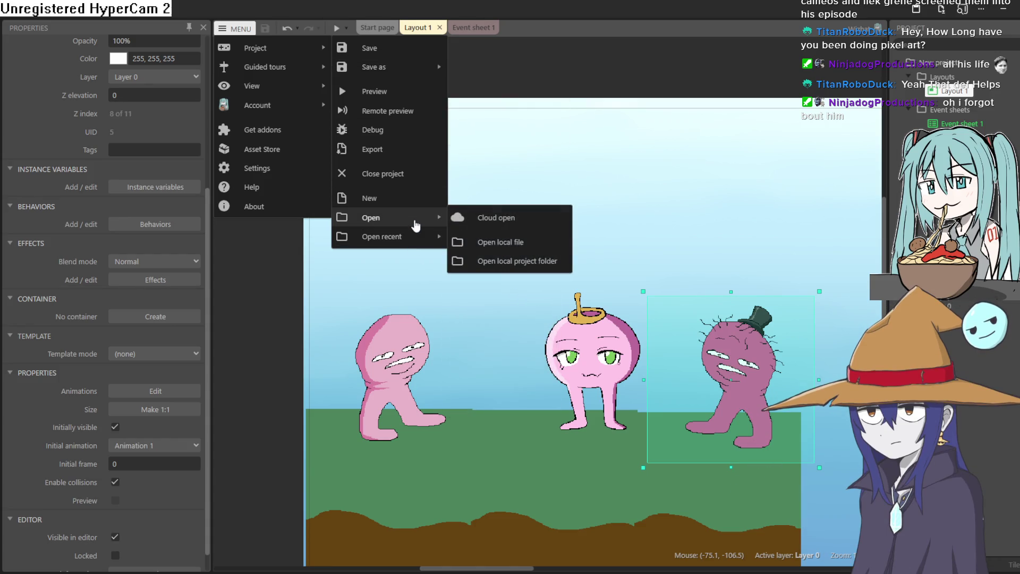
{"action": "mouse_move", "coordinate": [414, 247]}
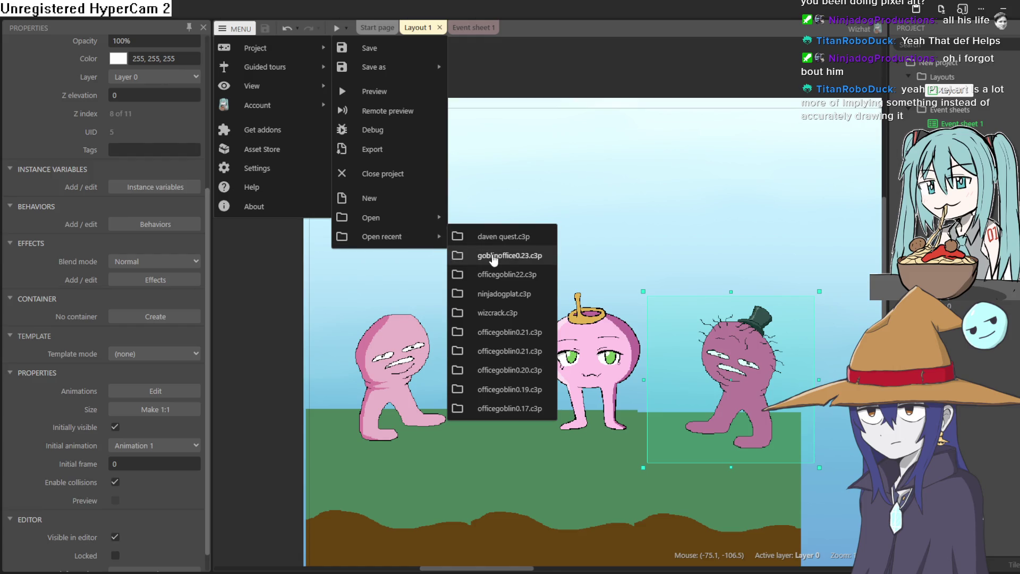
{"action": "left_click", "coordinate": [493, 257]}
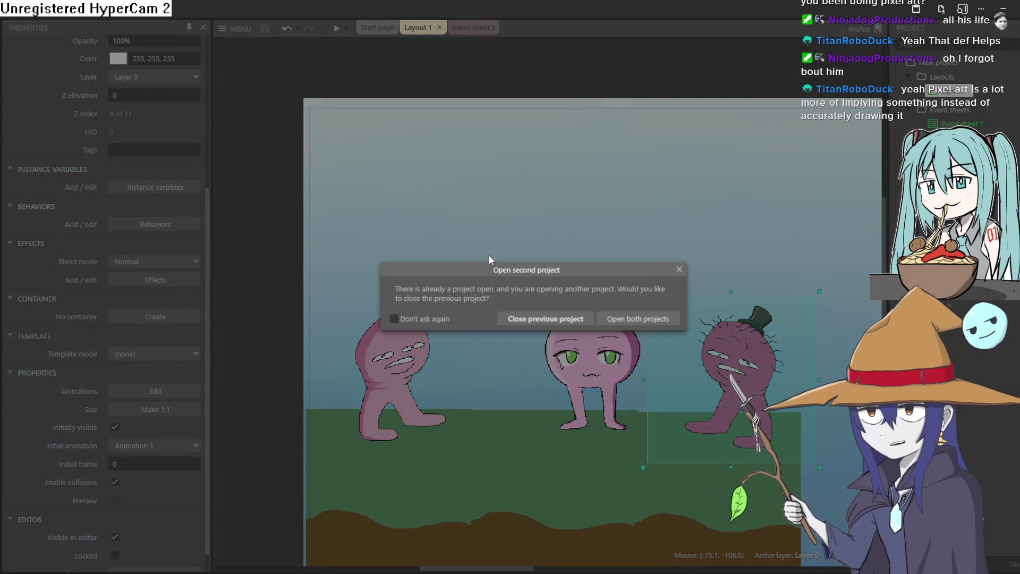
{"action": "left_click", "coordinate": [557, 320]}
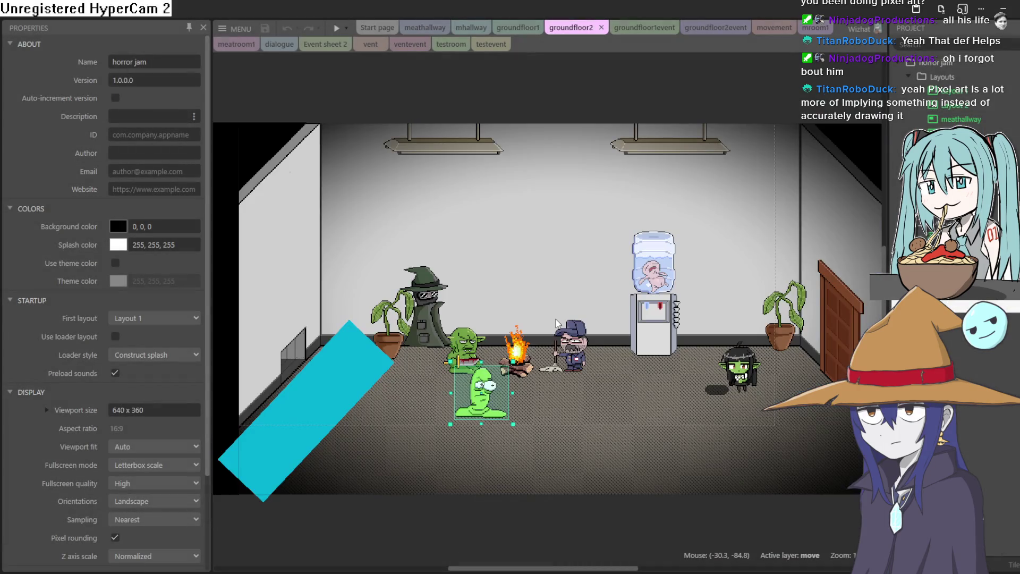
{"action": "left_click", "coordinate": [332, 27]}
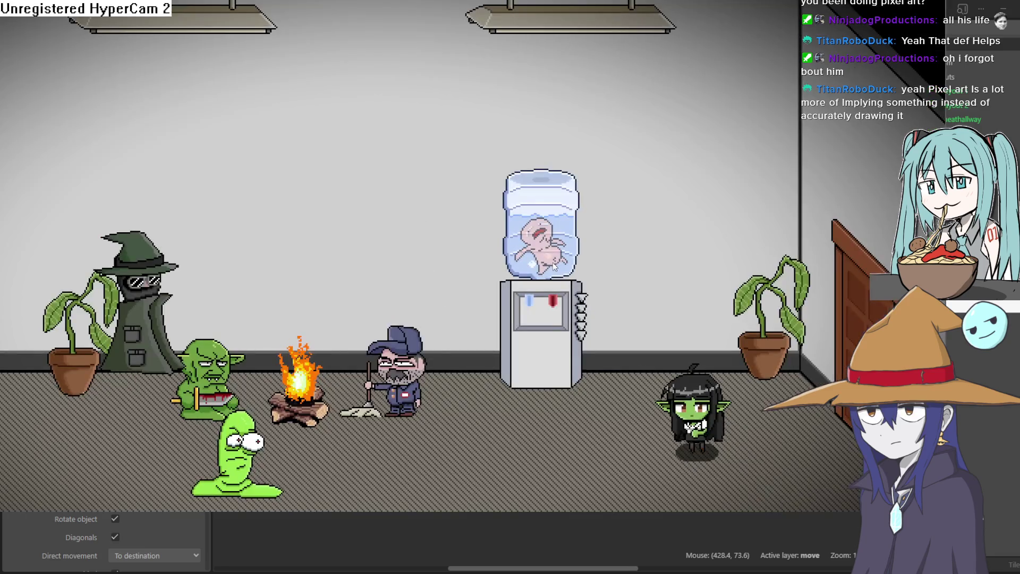
Walk the goblin girl past the water cooler and out of the office.
{"action": "key", "text": "Left"}
{"action": "key", "text": "Down"}
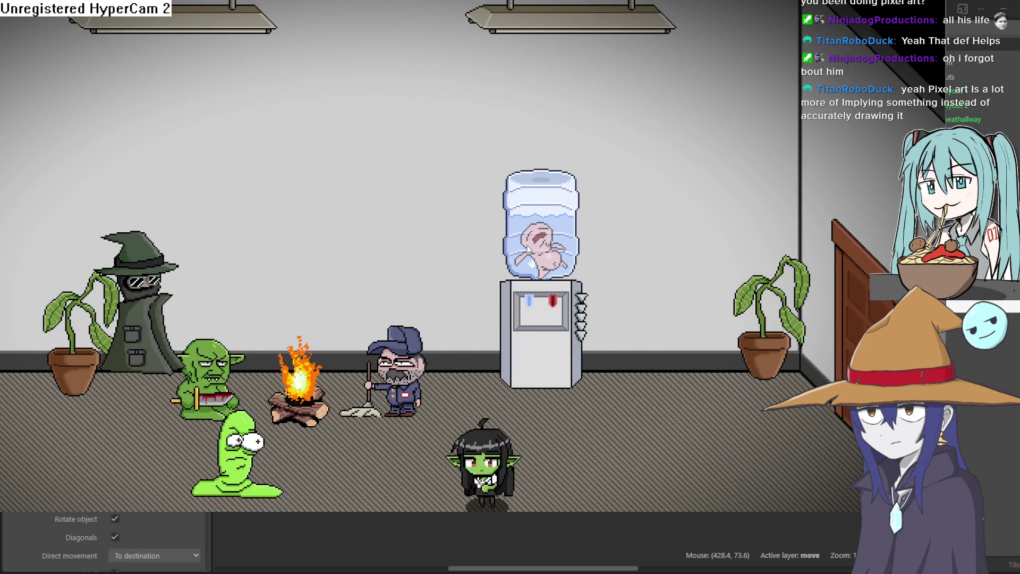
{"action": "key", "text": "Right"}
{"action": "key", "text": "Right"}
{"action": "key", "text": "Up"}
{"action": "key", "text": "Left"}
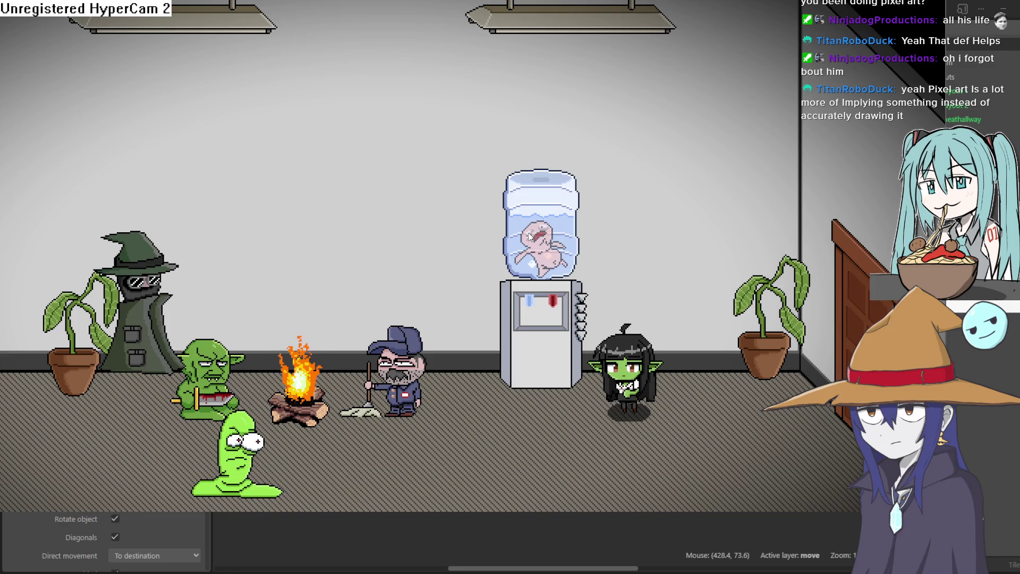
{"action": "key", "text": "Right"}
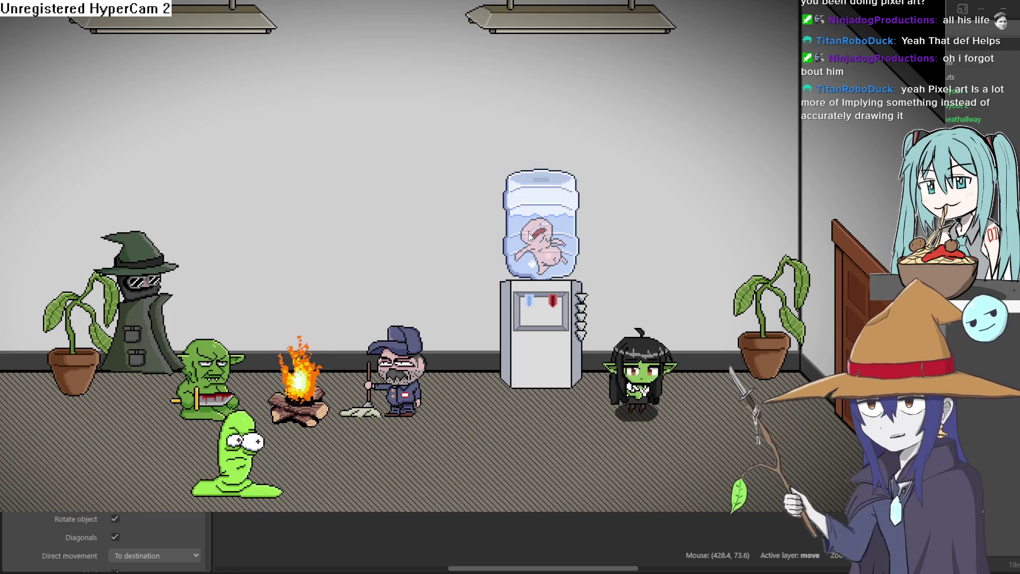
{"action": "key", "text": "Right"}
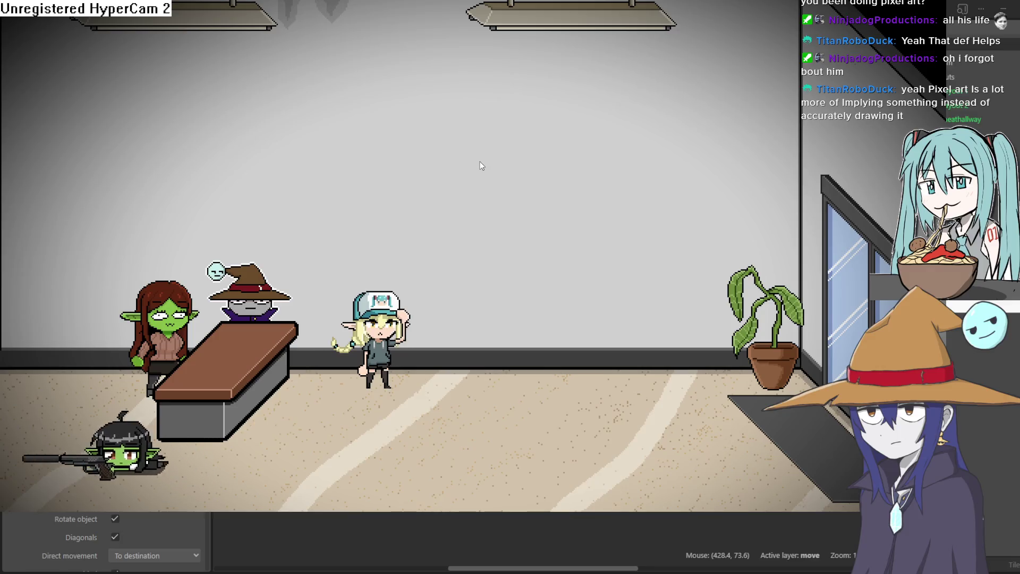
Walk the goblin girl through the elevator hallway and into the open elevator.
{"action": "key", "text": "Left"}
{"action": "key", "text": "Left"}
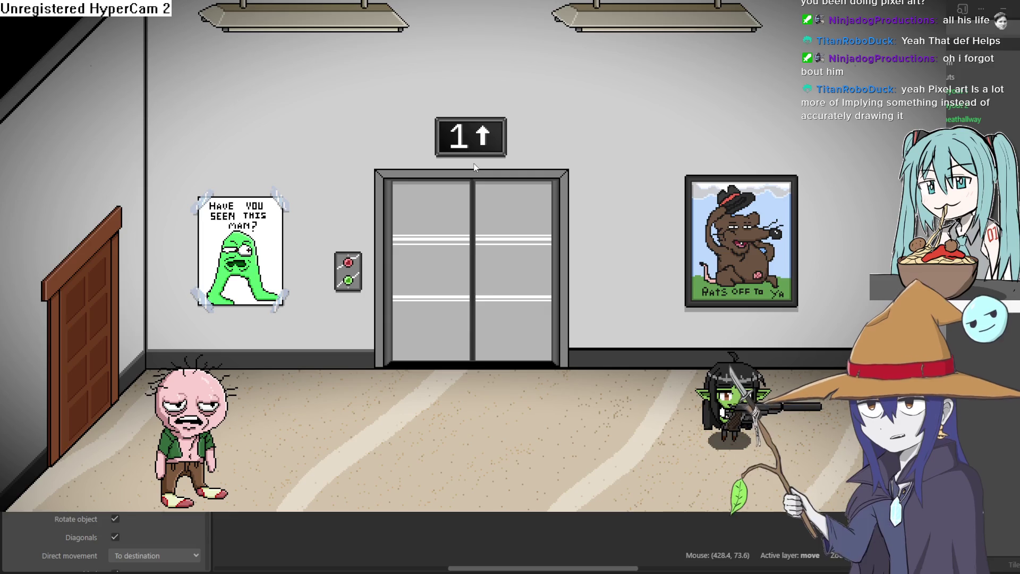
{"action": "key", "text": "Left"}
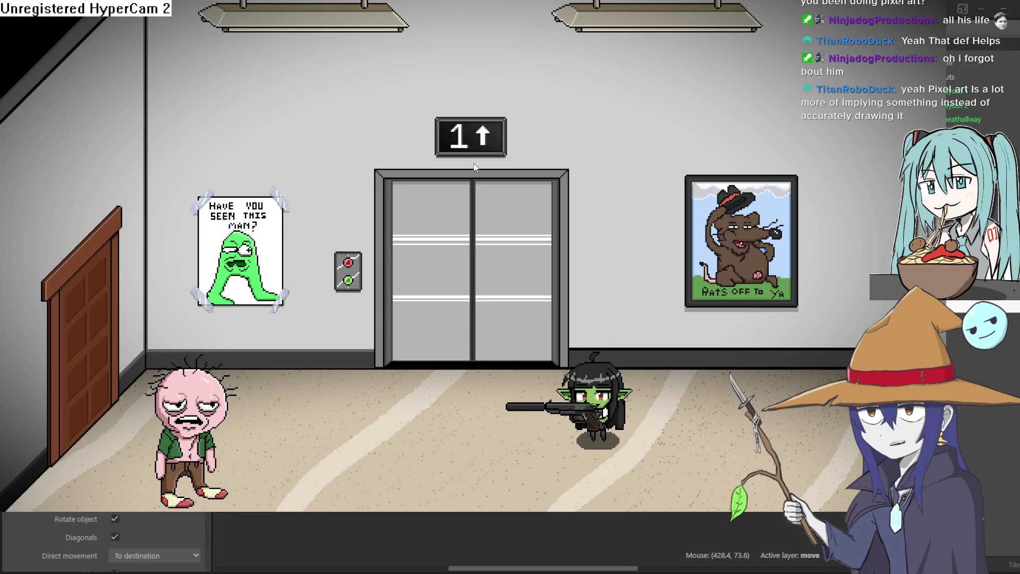
{"action": "key", "text": "Right"}
{"action": "key", "text": "Up"}
{"action": "key", "text": "Left"}
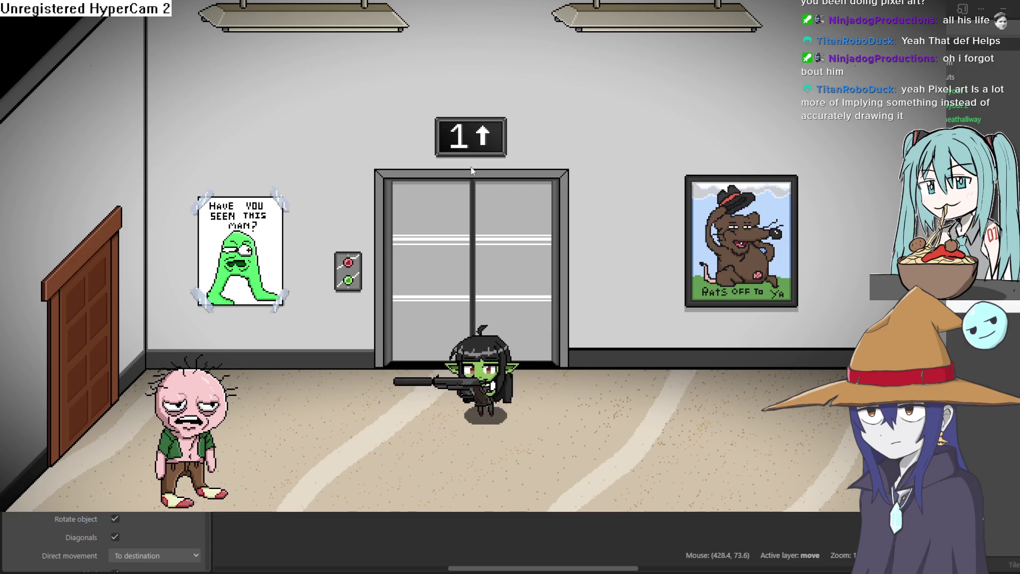
{"action": "key", "text": "Right"}
{"action": "key", "text": "Down"}
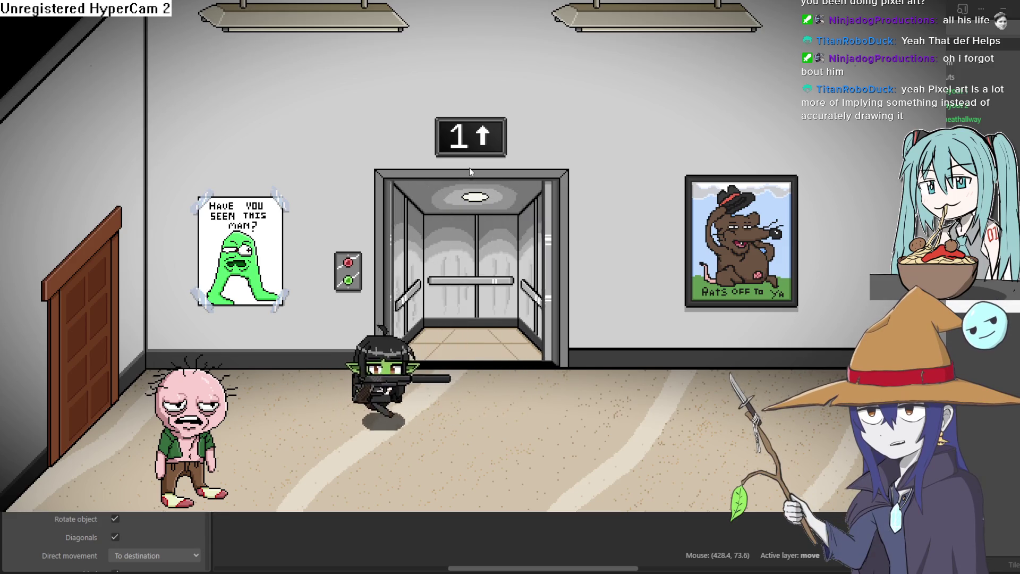
{"action": "key", "text": "Left"}
{"action": "key", "text": "Up"}
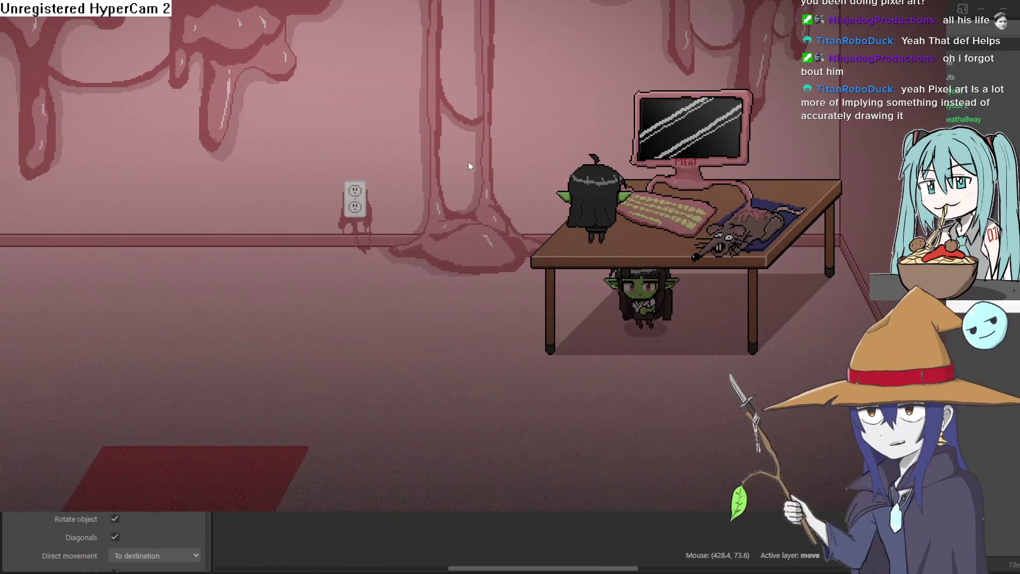
Crawl the goblin out from under the desk onto the red exit mat, then leave full screen.
{"action": "key", "text": "Left"}
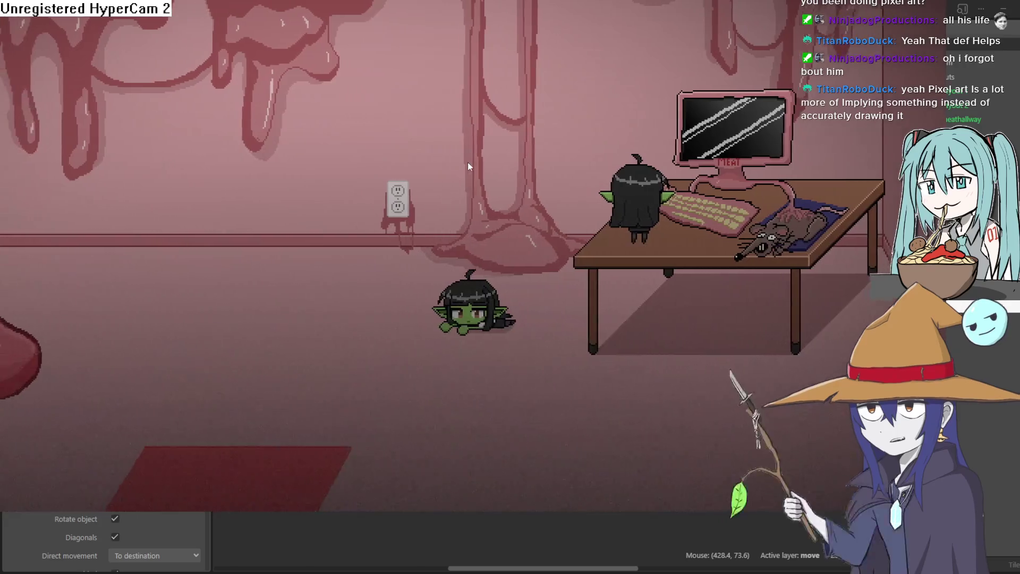
{"action": "key", "text": "Down"}
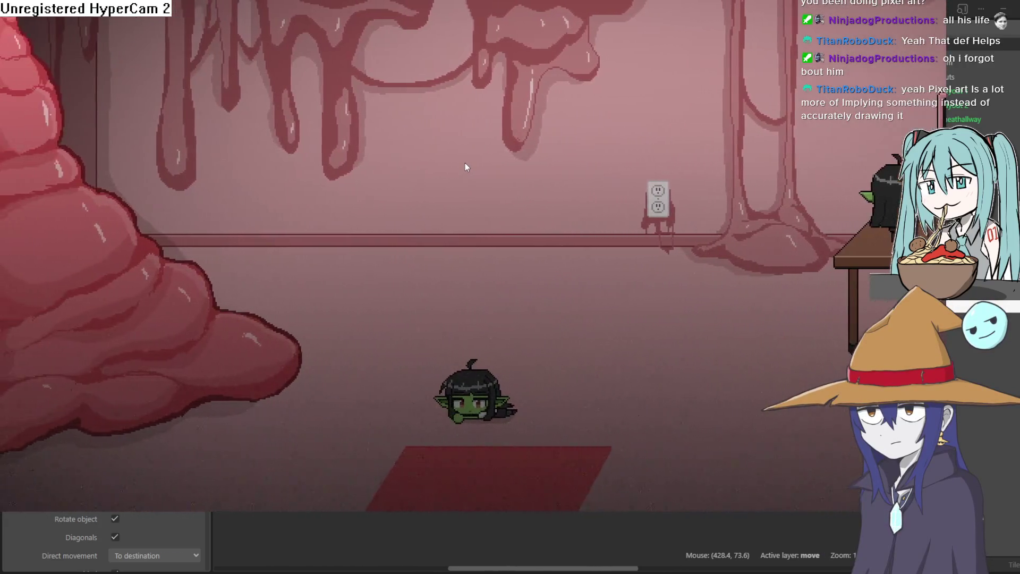
{"action": "key", "text": "Left"}
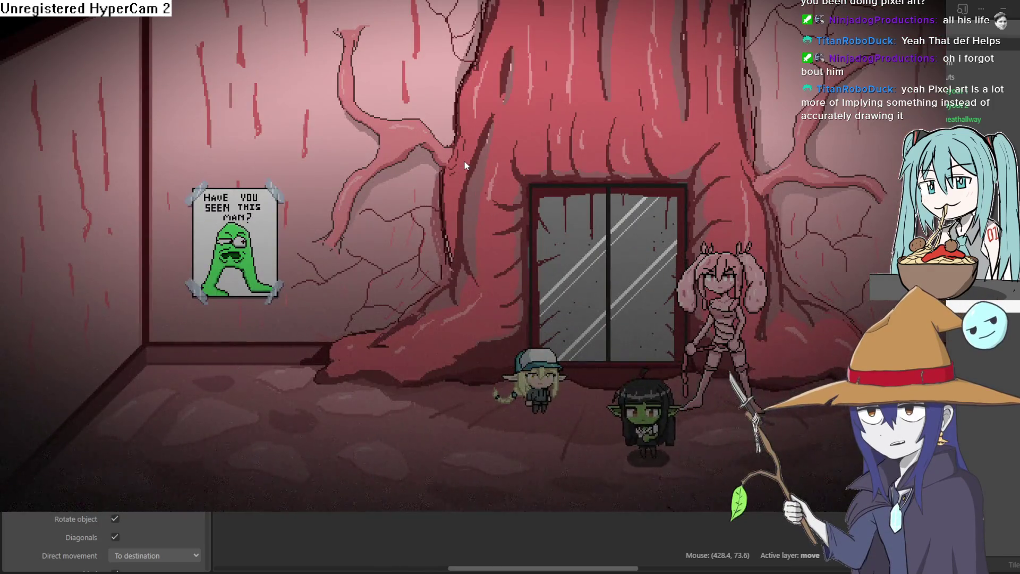
{"action": "key", "text": "Escape"}
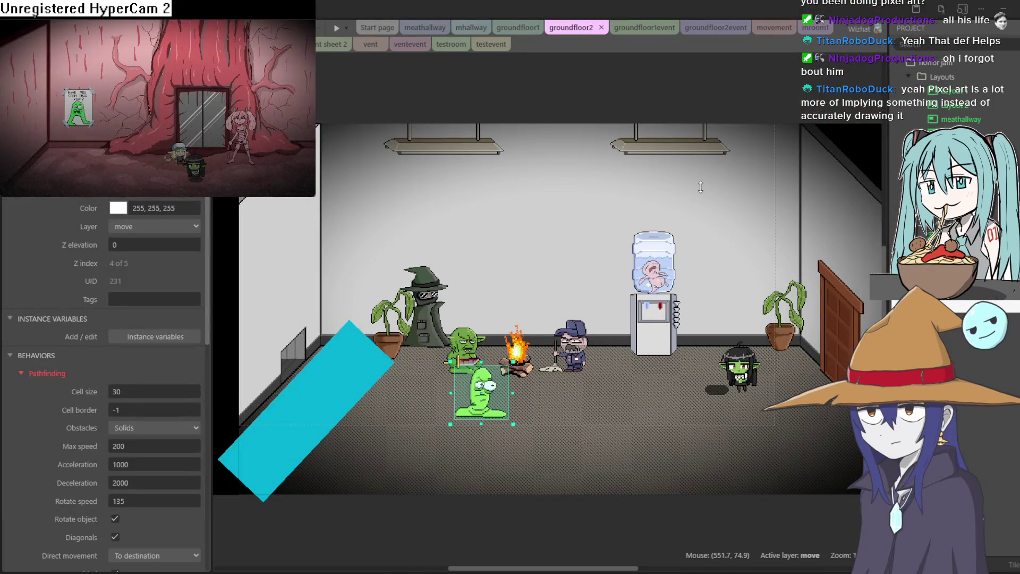
Restart the preview and walk the goblin girl left through the wall vent past the white ghost.
{"action": "key", "text": "alt+Tab"}
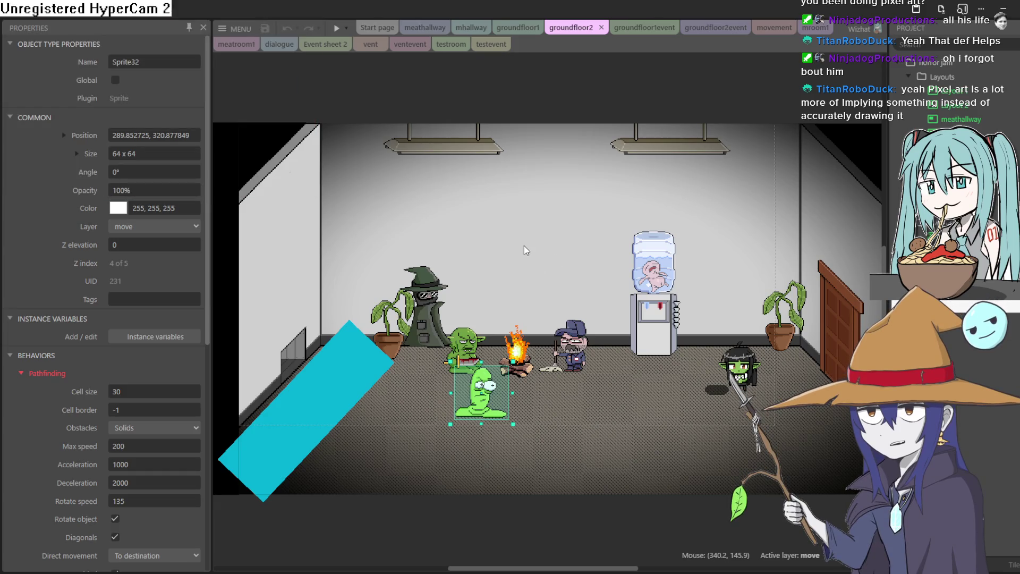
{"action": "left_click", "coordinate": [336, 29]}
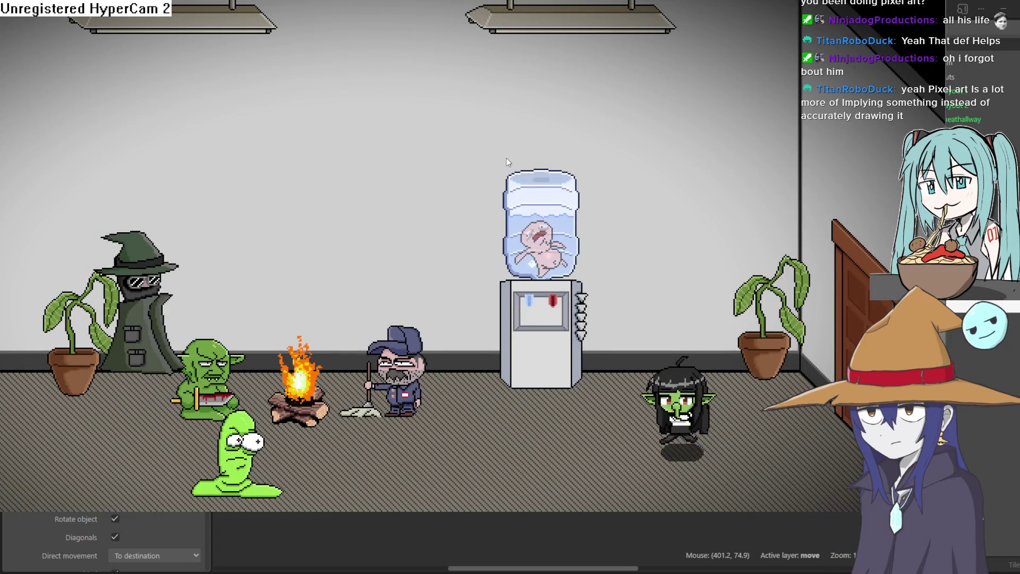
{"action": "key", "text": "Left"}
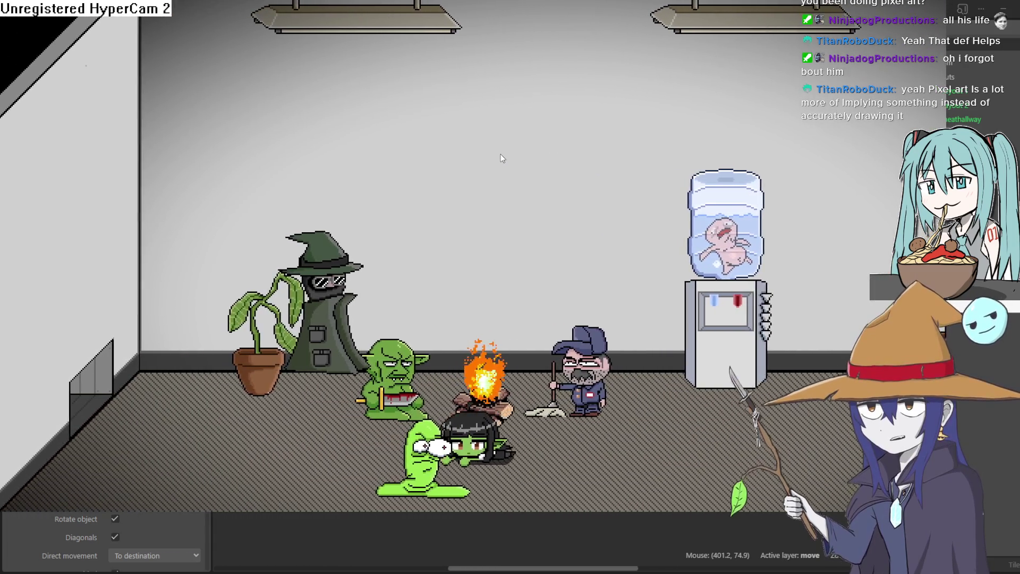
{"action": "key", "text": "Left"}
{"action": "key", "text": "Left"}
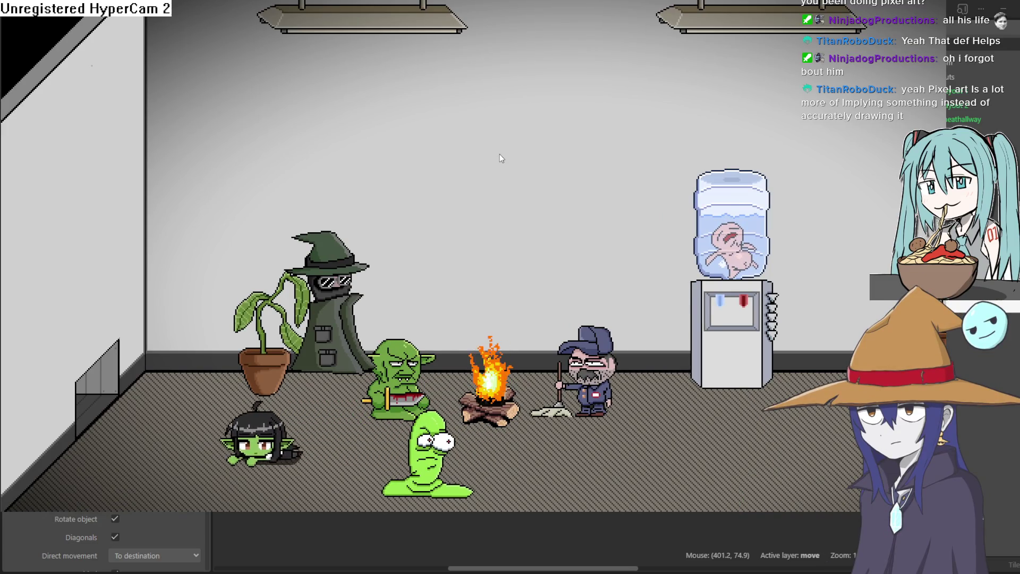
{"action": "key", "text": "Left"}
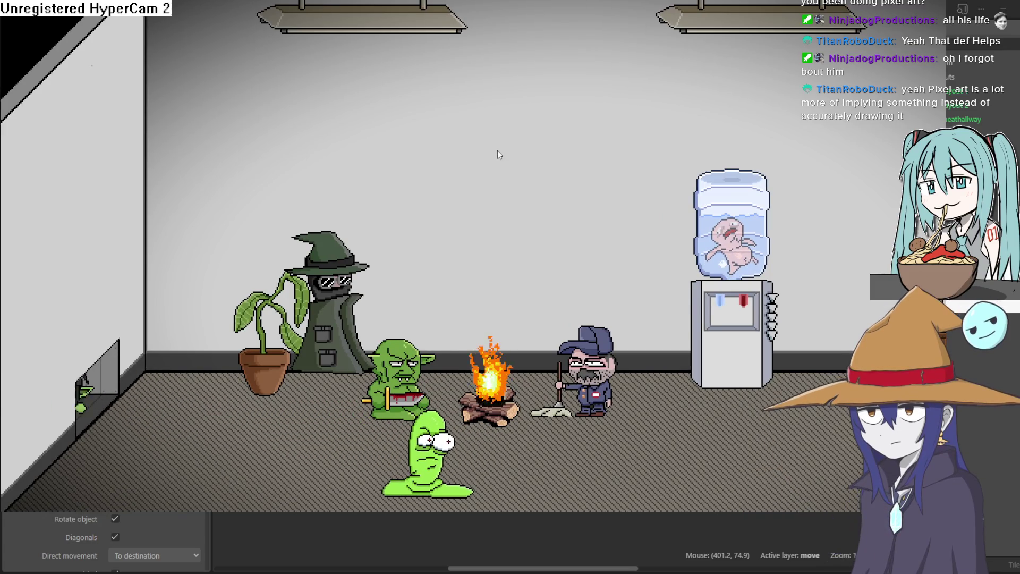
{"action": "key", "text": "Left"}
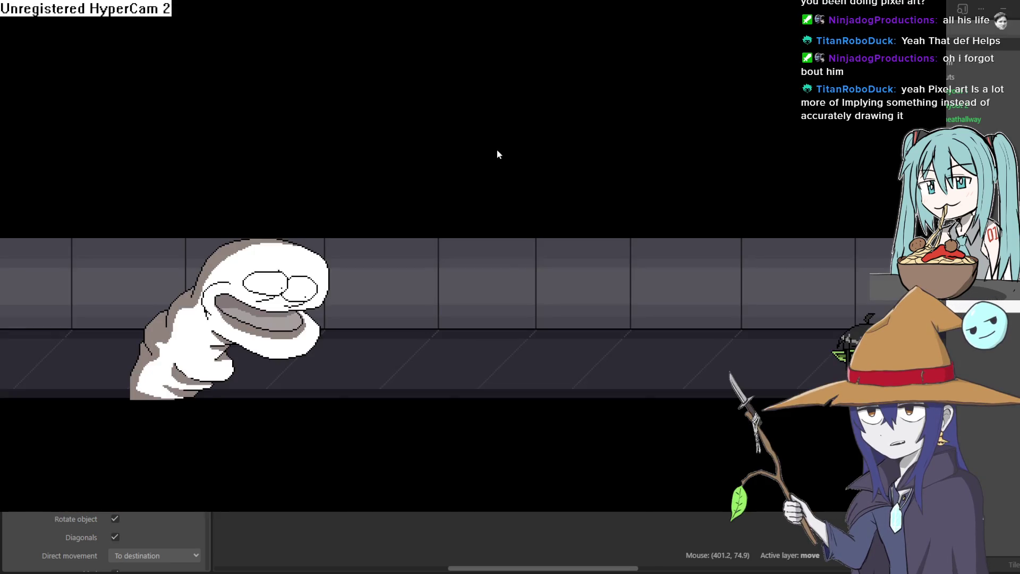
{"action": "key", "text": "Left"}
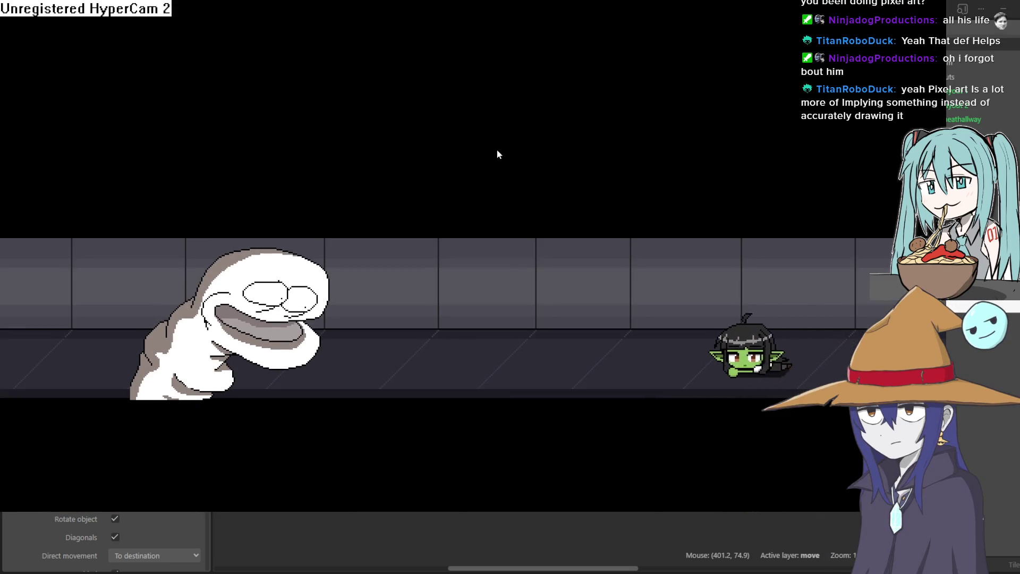
{"action": "key", "text": "Left"}
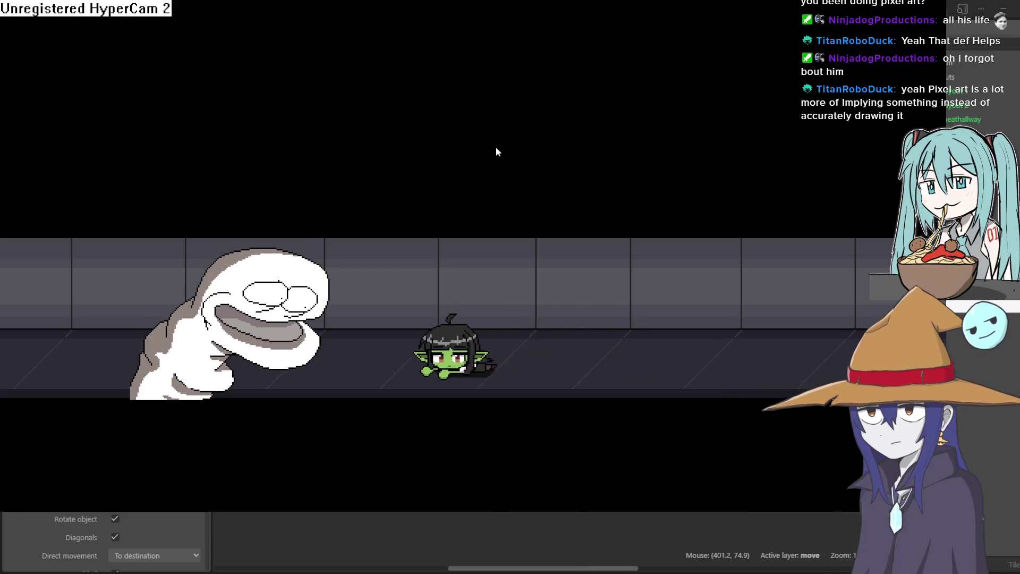
{"action": "key", "text": "Left"}
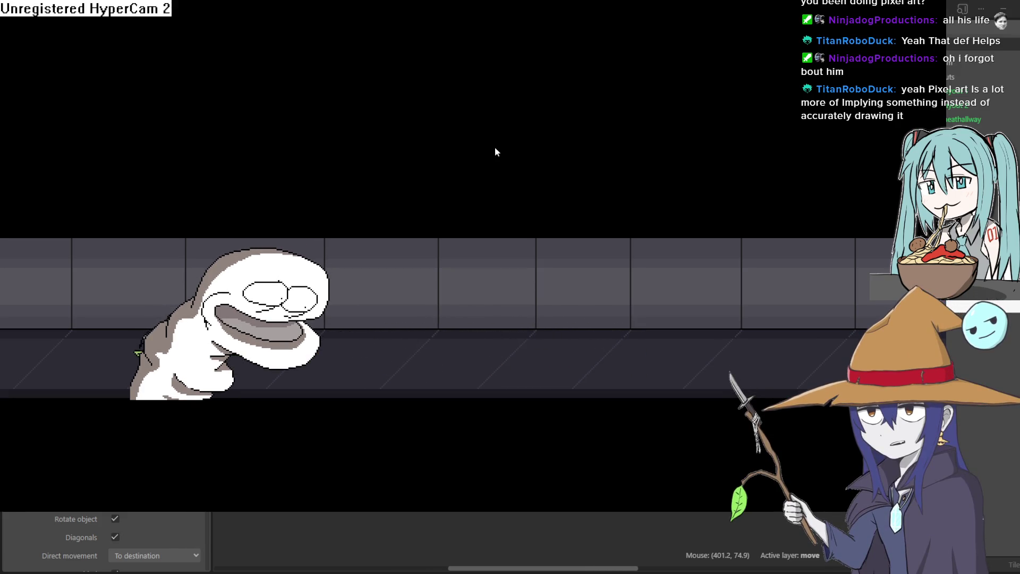
{"action": "key", "text": "Left"}
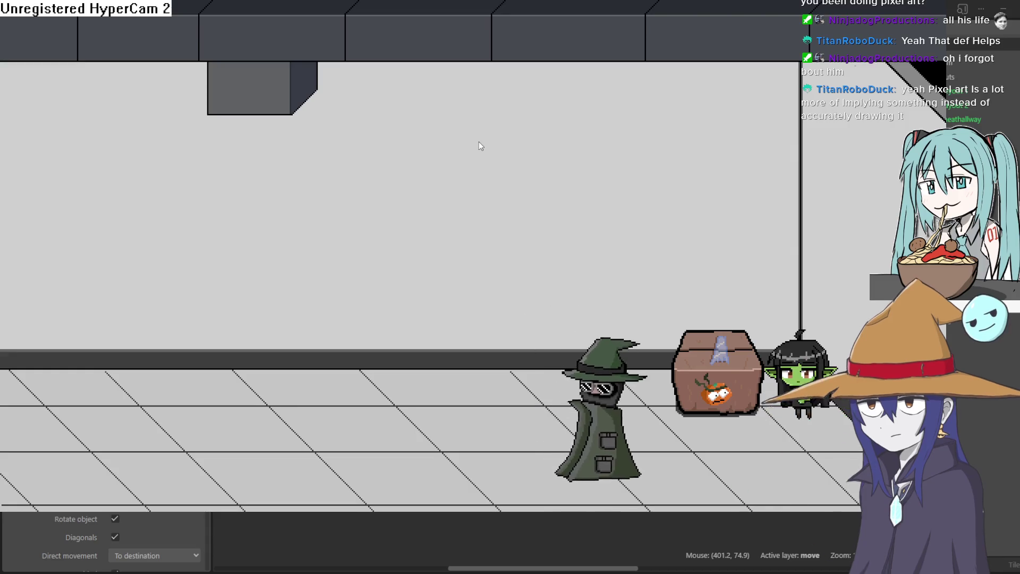
{"action": "key", "text": "Escape"}
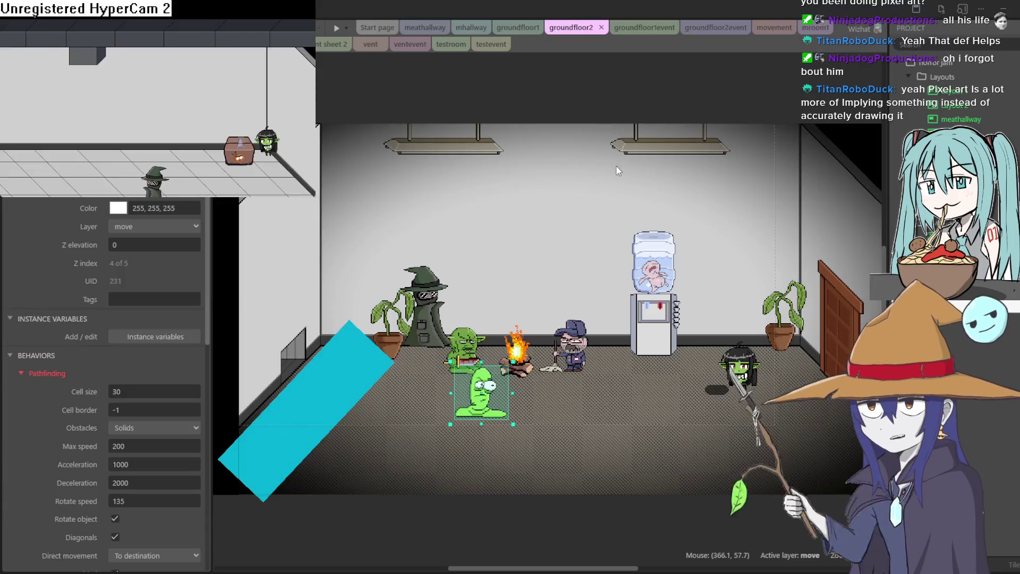
Recentre the office room and zoom in on the goblin girl in the groundfloor2 layout.
{"action": "left_click_drag", "start_coordinate": [707, 175], "coordinate": [652, 133]}
{"action": "scroll", "coordinate": [654, 138], "scroll_direction": "up", "scroll_amount": 1}
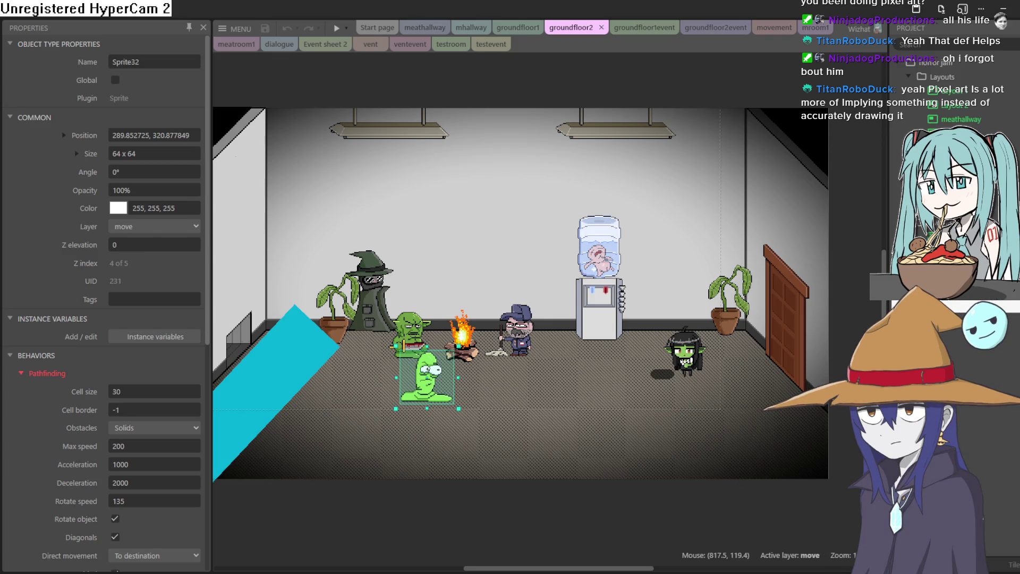
{"action": "scroll", "coordinate": [712, 387], "scroll_direction": "up", "scroll_amount": 8}
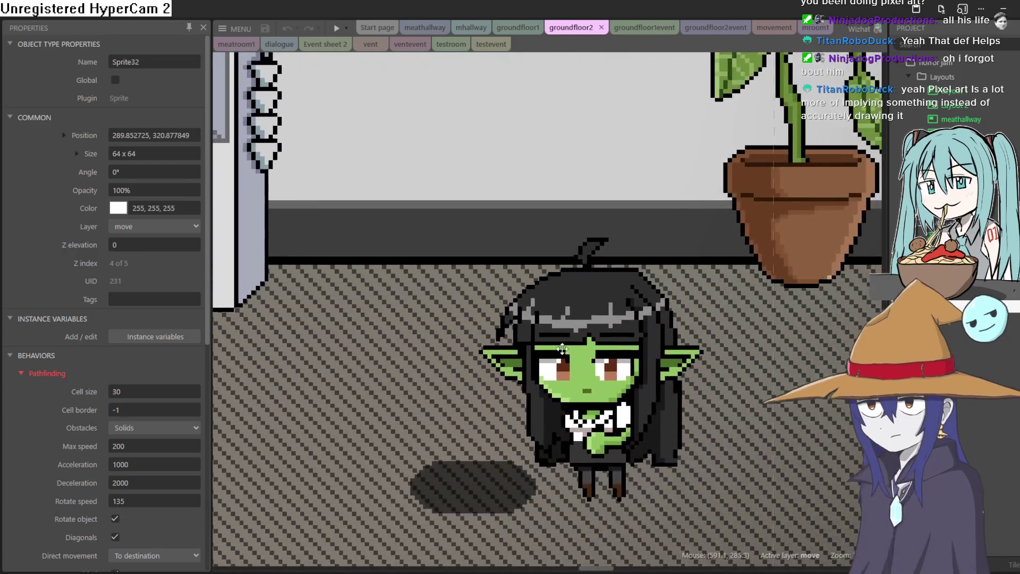
{"action": "scroll", "coordinate": [594, 371], "scroll_direction": "up", "scroll_amount": 1}
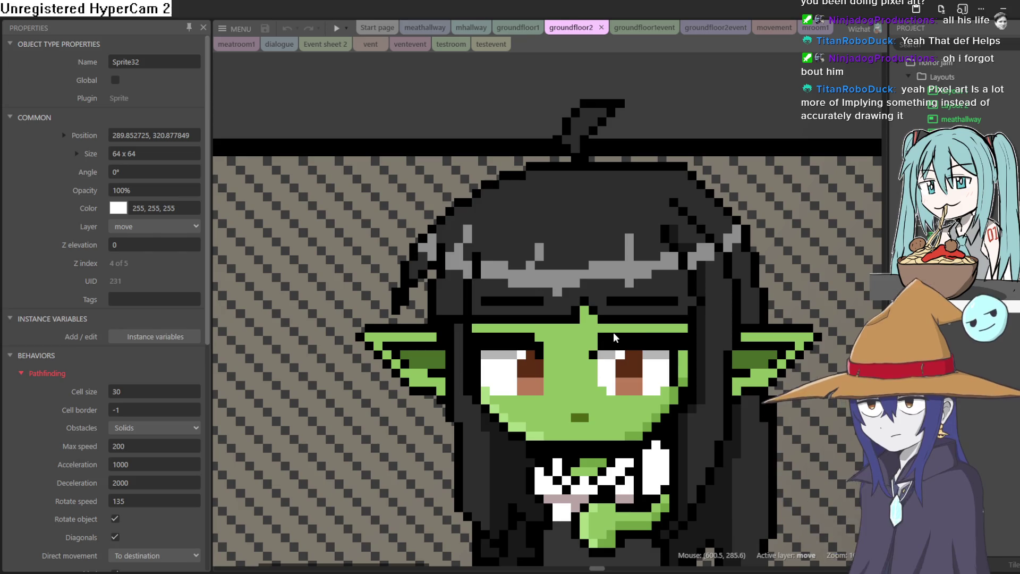
{"action": "scroll", "coordinate": [616, 340], "scroll_direction": "down", "scroll_amount": 2}
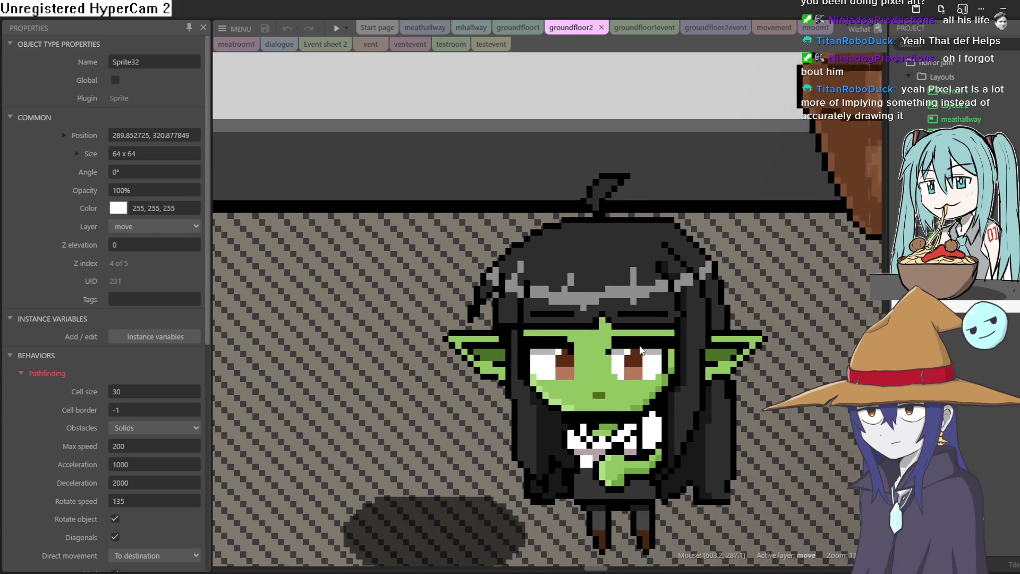
{"action": "scroll", "coordinate": [627, 344], "scroll_direction": "up", "scroll_amount": 2}
{"action": "scroll", "coordinate": [635, 347], "scroll_direction": "up", "scroll_amount": 2}
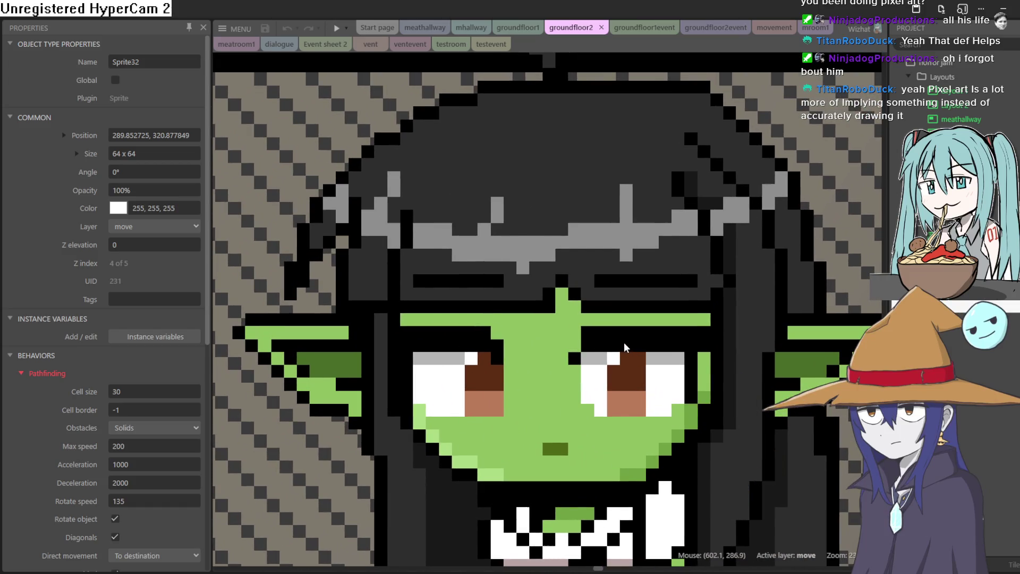
{"action": "scroll", "coordinate": [624, 347], "scroll_direction": "down", "scroll_amount": 2}
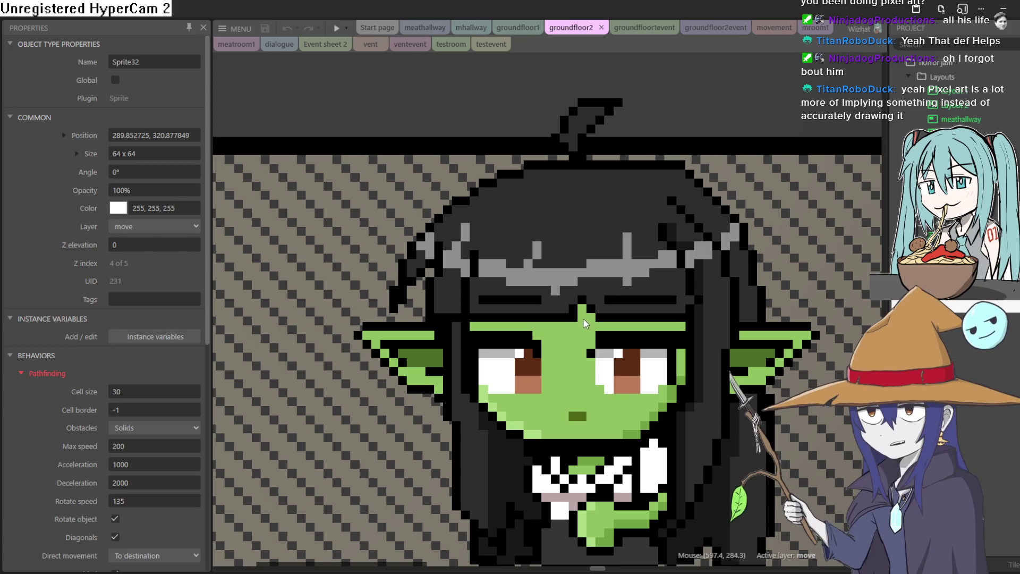
{"action": "scroll", "coordinate": [585, 323], "scroll_direction": "up", "scroll_amount": 3}
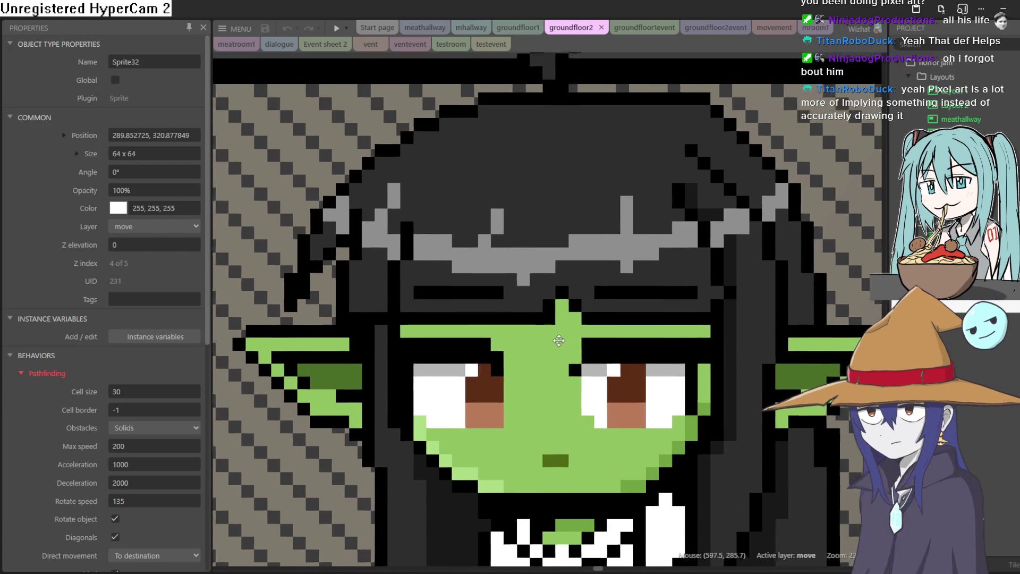
Inspect the goblin's face close up, zoom back out, and switch to Aseprite.
{"action": "left_click_drag", "start_coordinate": [559, 341], "coordinate": [534, 348]}
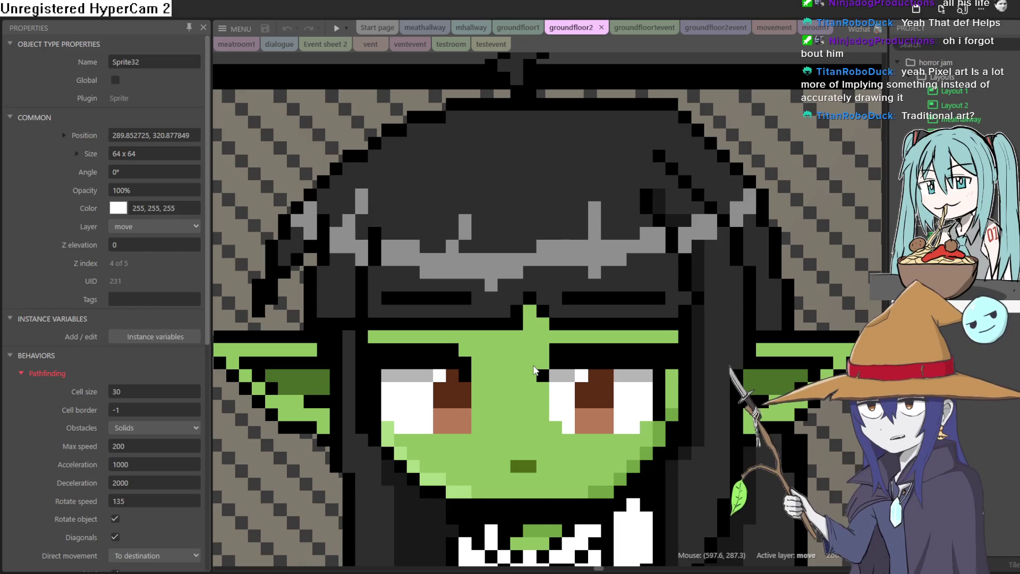
{"action": "scroll", "coordinate": [538, 371], "scroll_direction": "down", "scroll_amount": 3}
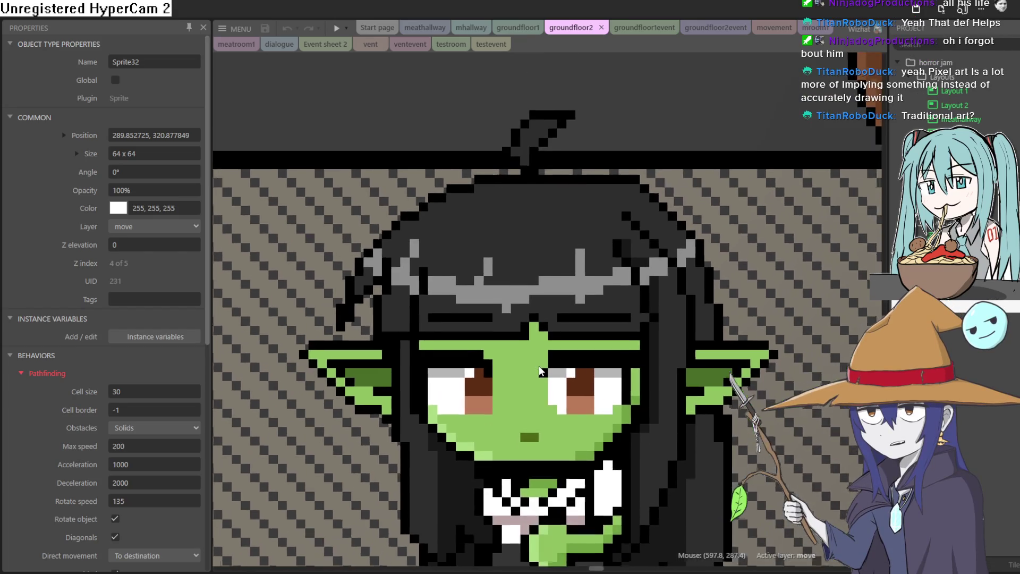
{"action": "scroll", "coordinate": [539, 370], "scroll_direction": "up", "scroll_amount": 5}
{"action": "scroll", "coordinate": [538, 368], "scroll_direction": "down", "scroll_amount": 8}
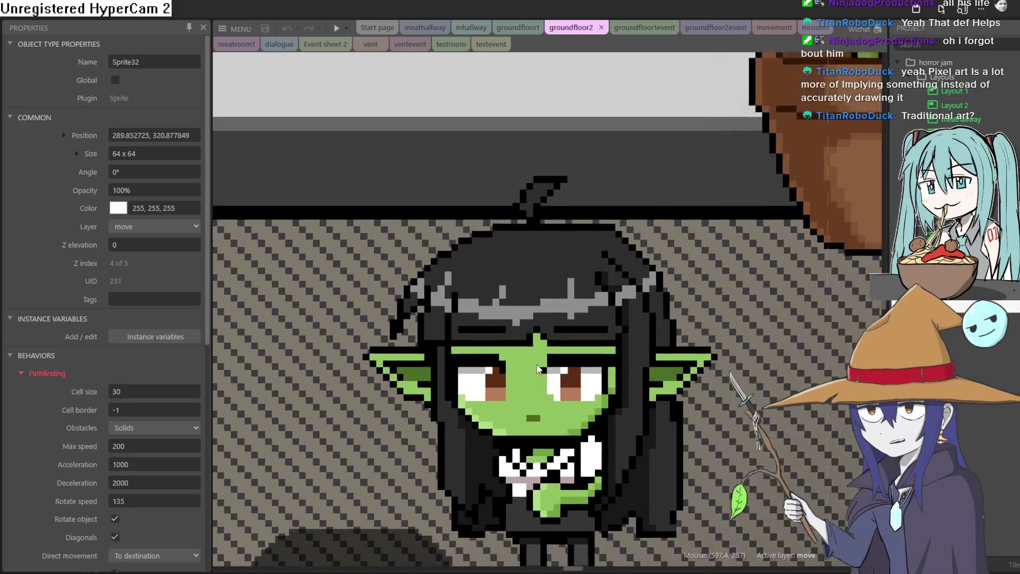
{"action": "scroll", "coordinate": [539, 370], "scroll_direction": "down", "scroll_amount": 3}
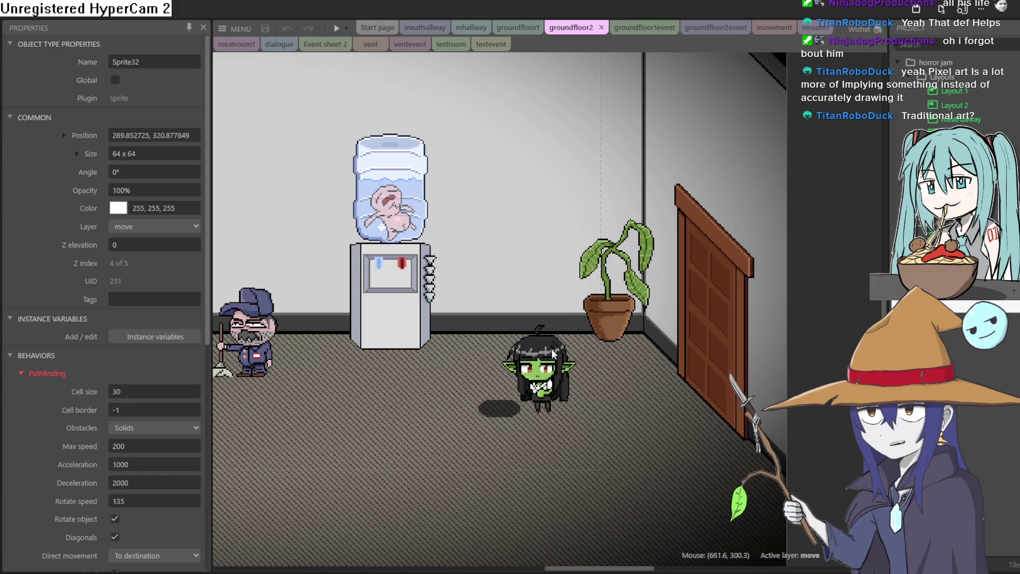
{"action": "scroll", "coordinate": [553, 353], "scroll_direction": "down", "scroll_amount": 3}
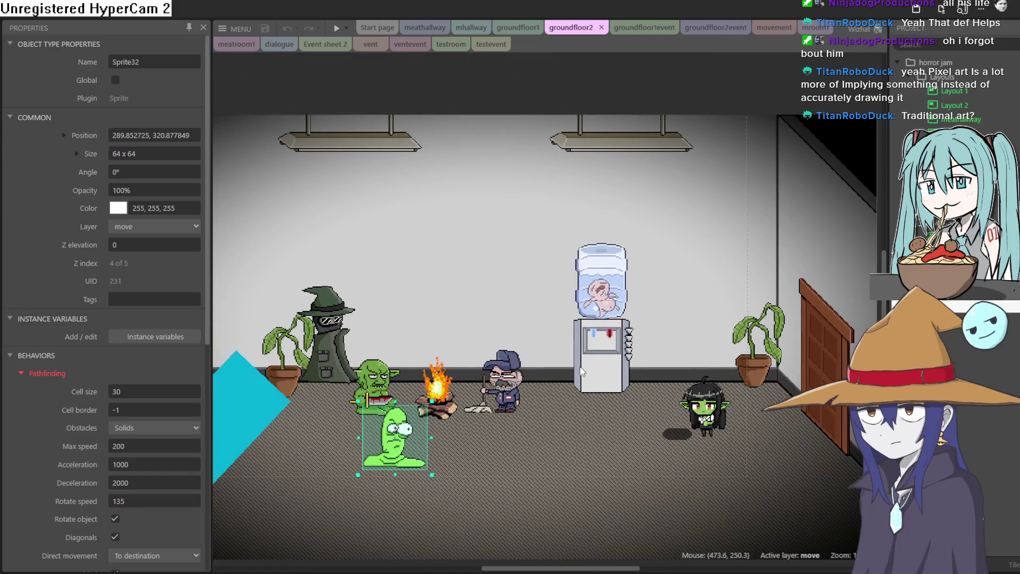
{"action": "scroll", "coordinate": [581, 371], "scroll_direction": "right", "scroll_amount": 2}
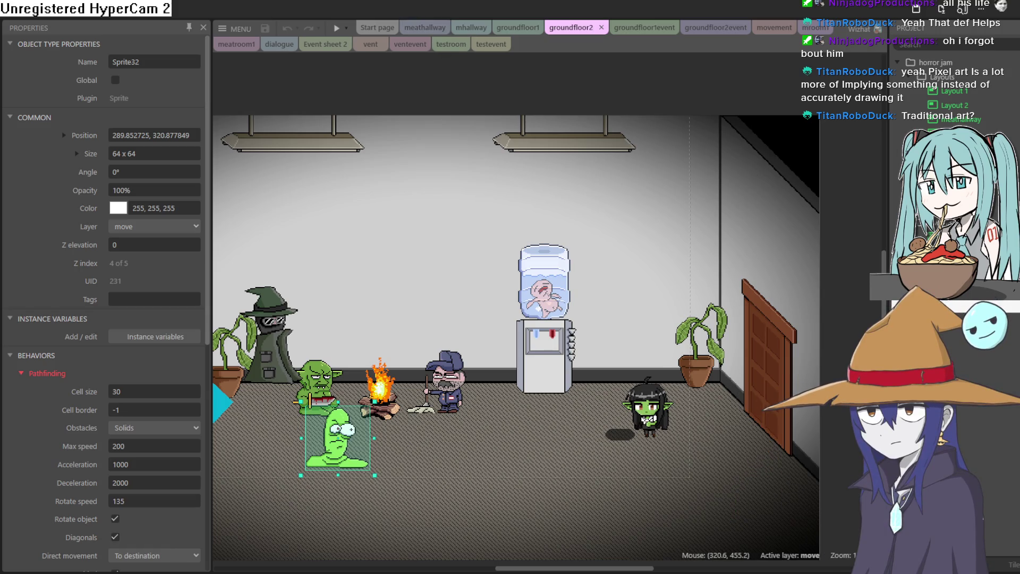
{"action": "key", "text": "alt+Tab"}
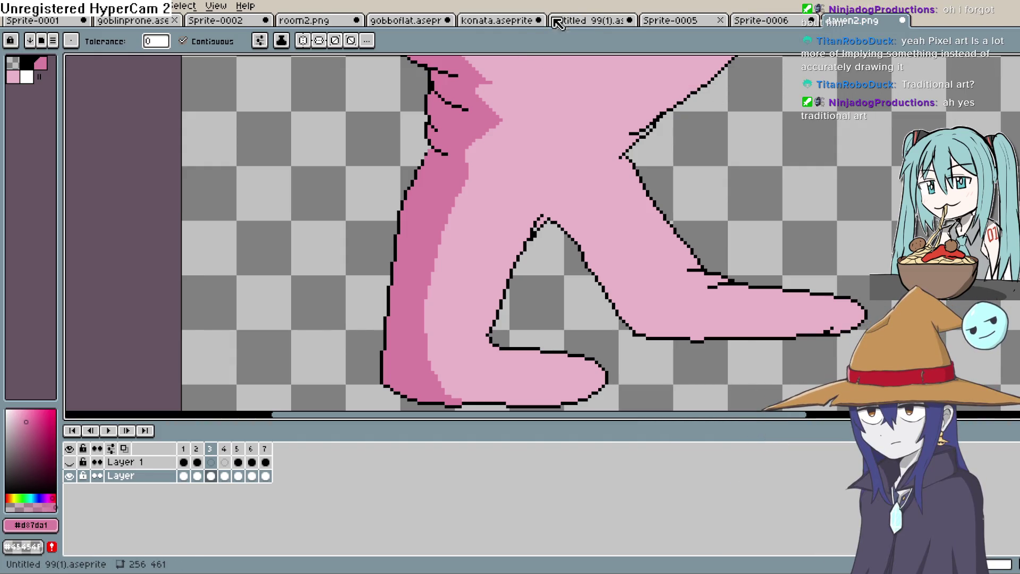
Open gobboflat.aseprite and pan and zoom around the goblin's flat.
{"action": "left_click", "coordinate": [418, 21]}
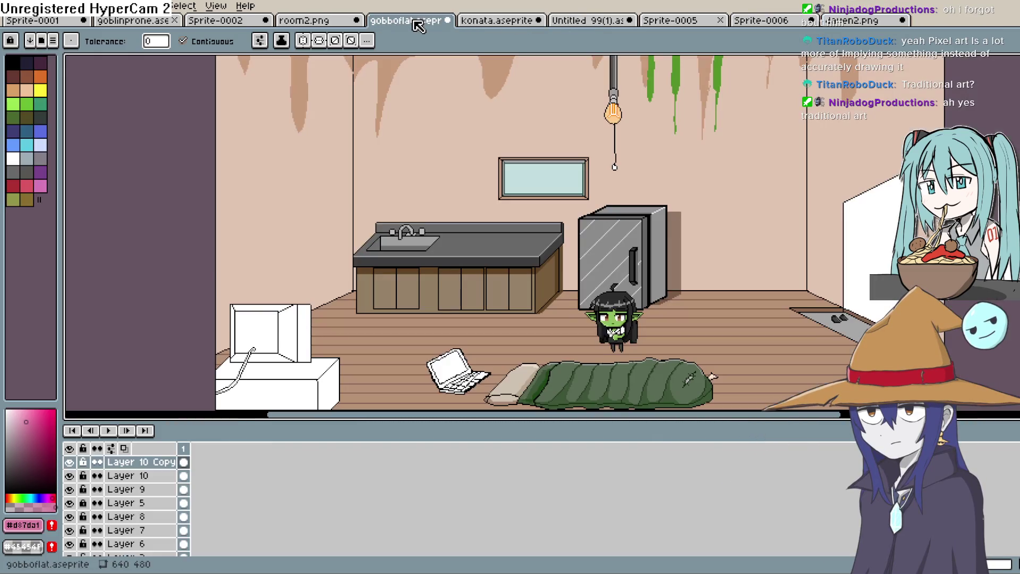
{"action": "mouse_move", "coordinate": [641, 218]}
{"action": "left_mouse_down"}
{"action": "mouse_move", "coordinate": [587, 186]}
{"action": "mouse_move", "coordinate": [573, 202]}
{"action": "left_mouse_up"}
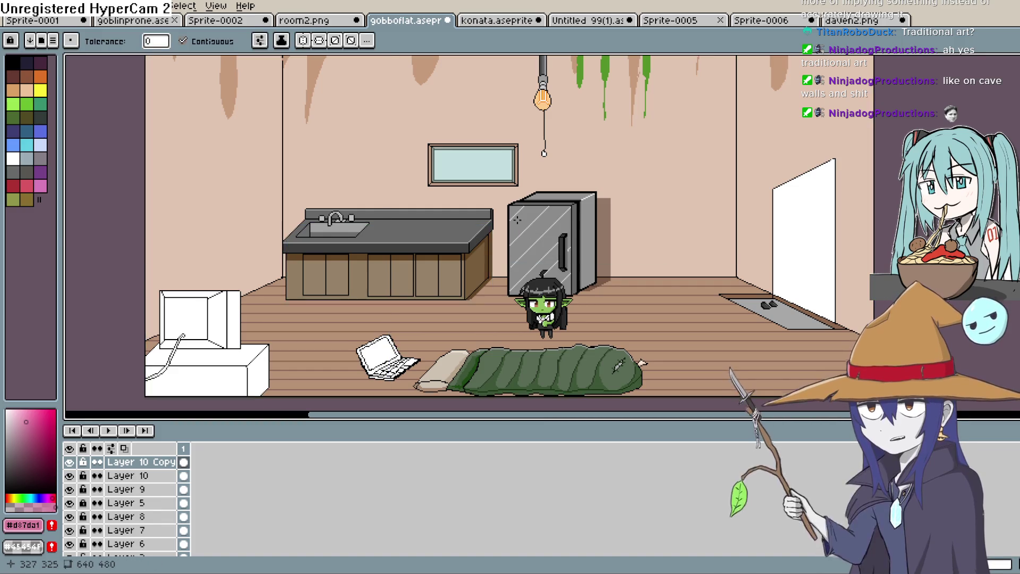
{"action": "scroll", "coordinate": [520, 265], "scroll_direction": "up", "scroll_amount": 2}
{"action": "scroll", "coordinate": [521, 265], "scroll_direction": "down", "scroll_amount": 3}
{"action": "scroll", "coordinate": [469, 138], "scroll_direction": "up", "scroll_amount": 3}
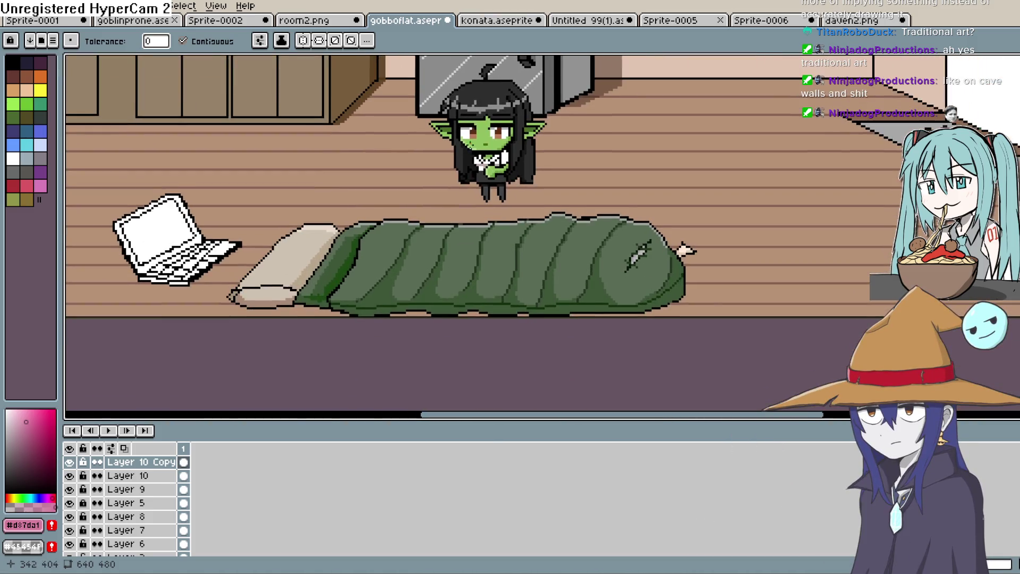
{"action": "scroll", "coordinate": [472, 203], "scroll_direction": "down", "scroll_amount": 3}
{"action": "scroll", "coordinate": [473, 203], "scroll_direction": "up", "scroll_amount": 2}
{"action": "left_click_drag", "start_coordinate": [513, 220], "coordinate": [563, 272]}
{"action": "scroll", "coordinate": [536, 242], "scroll_direction": "up", "scroll_amount": 1}
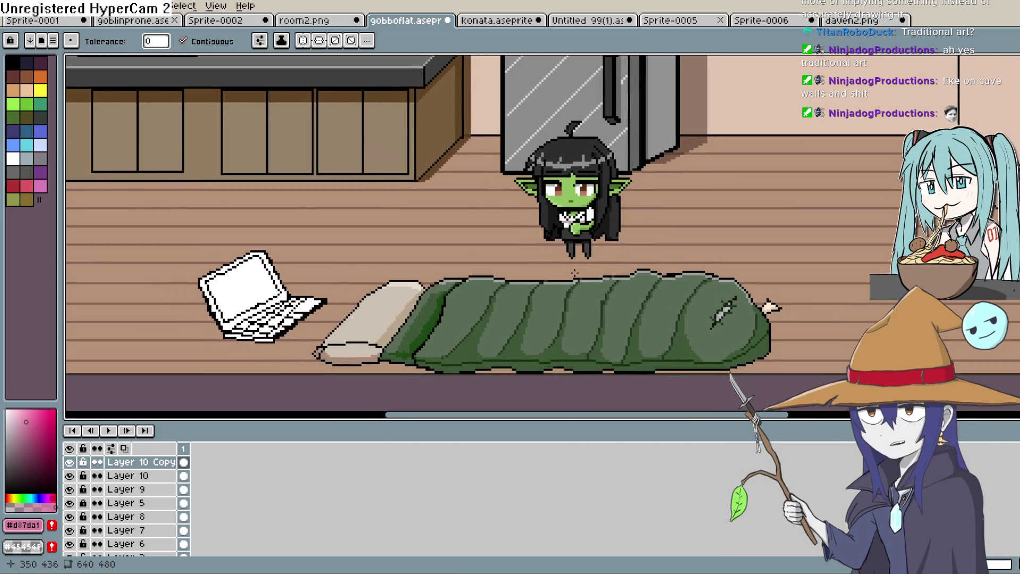
{"action": "scroll", "coordinate": [532, 231], "scroll_direction": "down", "scroll_amount": 2}
{"action": "mouse_move", "coordinate": [532, 232]}
{"action": "left_mouse_down"}
{"action": "mouse_move", "coordinate": [496, 276]}
{"action": "mouse_move", "coordinate": [508, 277]}
{"action": "mouse_move", "coordinate": [523, 206]}
{"action": "mouse_move", "coordinate": [518, 216]}
{"action": "left_mouse_up"}
{"action": "scroll", "coordinate": [543, 255], "scroll_direction": "up", "scroll_amount": 1}
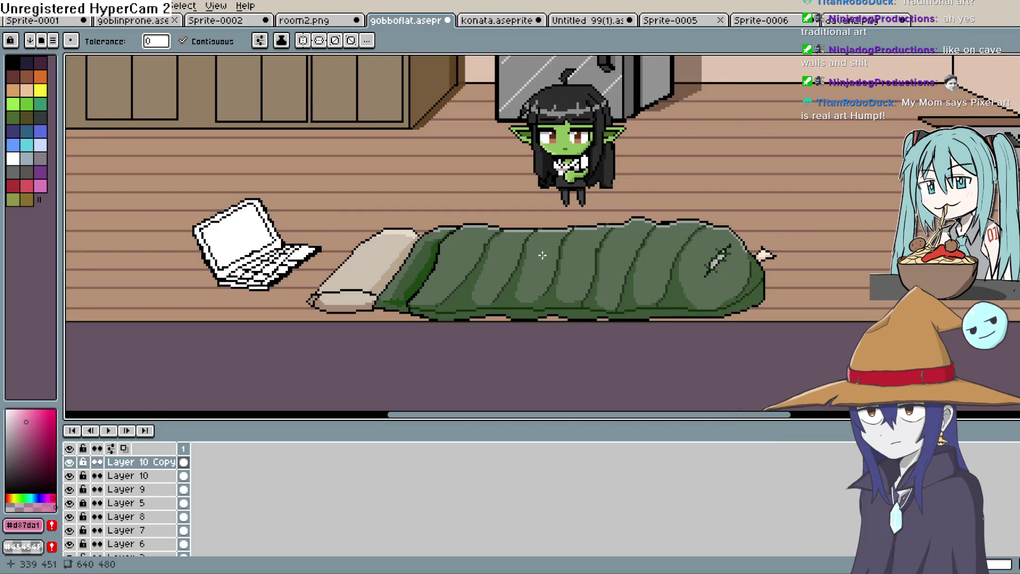
{"action": "scroll", "coordinate": [674, 193], "scroll_direction": "down", "scroll_amount": 2}
{"action": "mouse_move", "coordinate": [675, 193]}
{"action": "left_mouse_down"}
{"action": "mouse_move", "coordinate": [677, 234]}
{"action": "mouse_move", "coordinate": [521, 235]}
{"action": "mouse_move", "coordinate": [507, 268]}
{"action": "mouse_move", "coordinate": [432, 349]}
{"action": "left_mouse_up"}
{"action": "scroll", "coordinate": [521, 218], "scroll_direction": "down", "scroll_amount": 1}
{"action": "scroll", "coordinate": [545, 106], "scroll_direction": "up", "scroll_amount": 4}
Look over the hanging ceiling bulb, then the fridge and goblin.
{"action": "mouse_move", "coordinate": [501, 216]}
{"action": "left_mouse_down"}
{"action": "mouse_move", "coordinate": [342, 314]}
{"action": "mouse_move", "coordinate": [343, 231]}
{"action": "mouse_move", "coordinate": [432, 170]}
{"action": "mouse_move", "coordinate": [528, 128]}
{"action": "left_mouse_up"}
{"action": "scroll", "coordinate": [342, 232], "scroll_direction": "down", "scroll_amount": 1}
{"action": "scroll", "coordinate": [340, 245], "scroll_direction": "down", "scroll_amount": 1}
{"action": "scroll", "coordinate": [503, 160], "scroll_direction": "down", "scroll_amount": 1}
{"action": "mouse_move", "coordinate": [503, 160]}
{"action": "left_mouse_down"}
{"action": "mouse_move", "coordinate": [473, 212]}
{"action": "mouse_move", "coordinate": [507, 223]}
{"action": "left_mouse_up"}
{"action": "scroll", "coordinate": [506, 224], "scroll_direction": "up", "scroll_amount": 3}
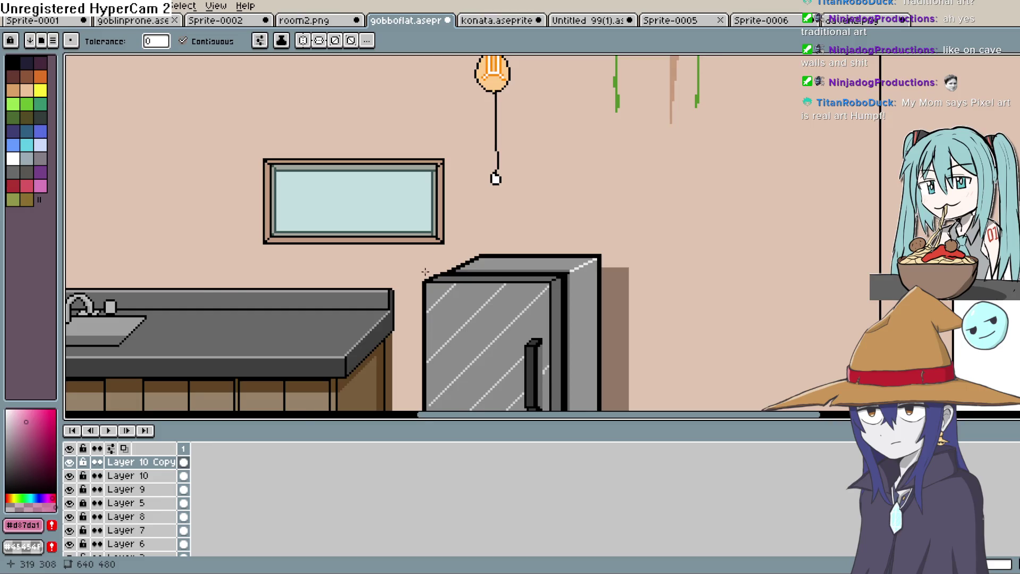
{"action": "scroll", "coordinate": [426, 272], "scroll_direction": "down", "scroll_amount": 2}
{"action": "left_click_drag", "start_coordinate": [425, 272], "coordinate": [385, 174]}
{"action": "scroll", "coordinate": [401, 241], "scroll_direction": "up", "scroll_amount": 2}
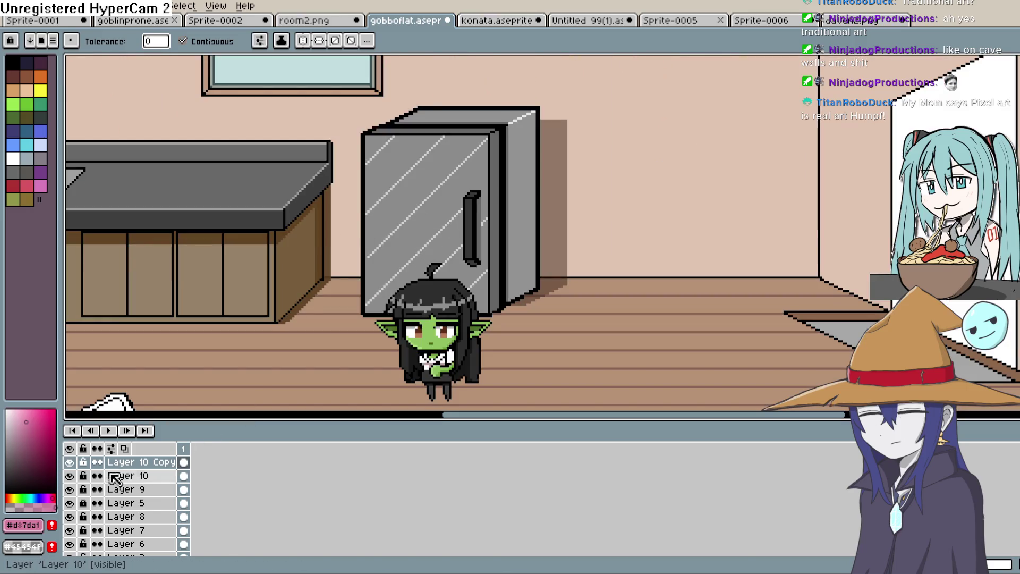
Hide Layer 10 Copy, briefly showing it again near the sink and window to compare.
{"action": "left_click", "coordinate": [71, 463]}
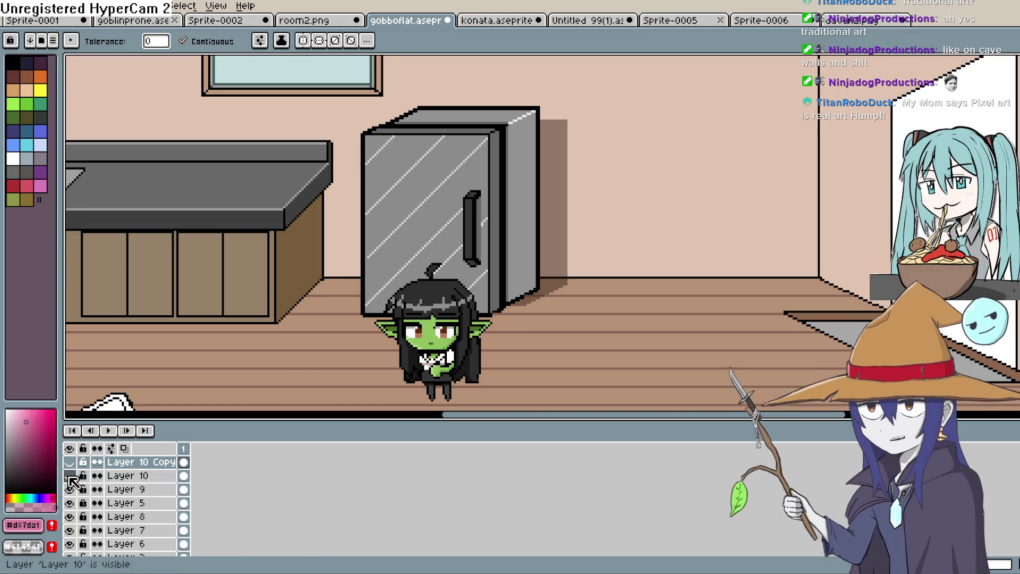
{"action": "scroll", "coordinate": [354, 246], "scroll_direction": "down", "scroll_amount": 2}
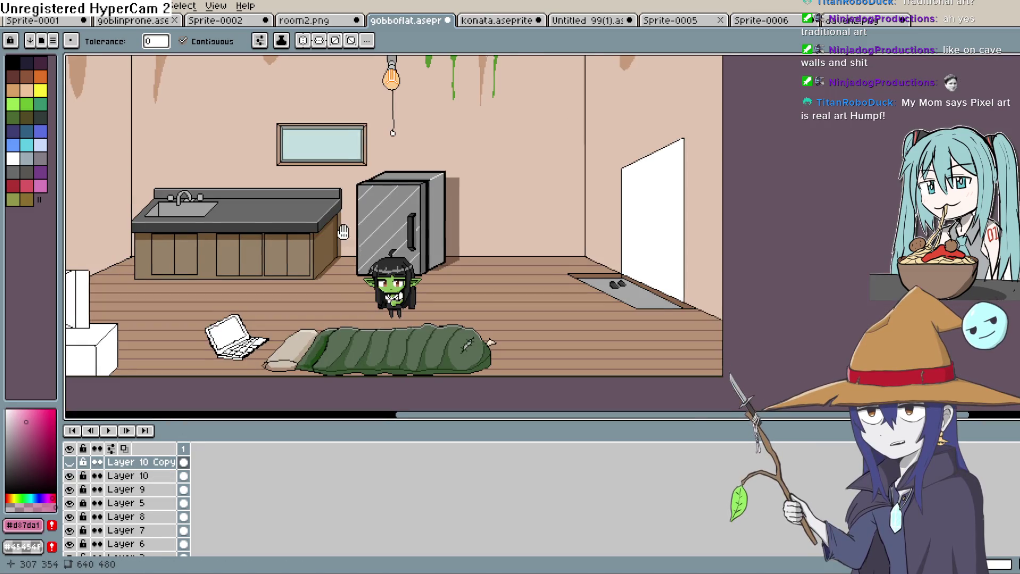
{"action": "scroll", "coordinate": [445, 250], "scroll_direction": "up", "scroll_amount": 5}
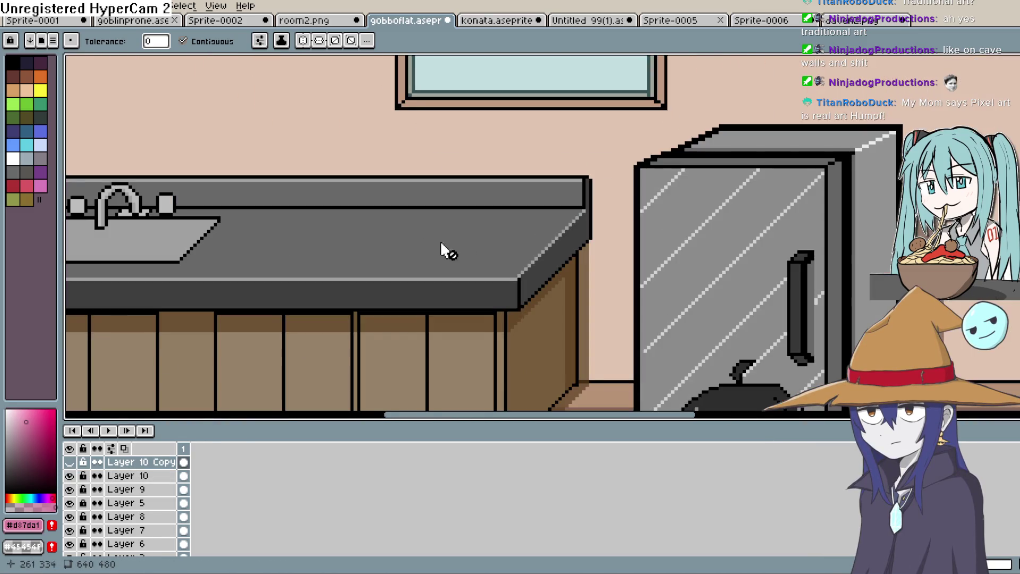
{"action": "left_click_drag", "start_coordinate": [445, 250], "coordinate": [640, 269]}
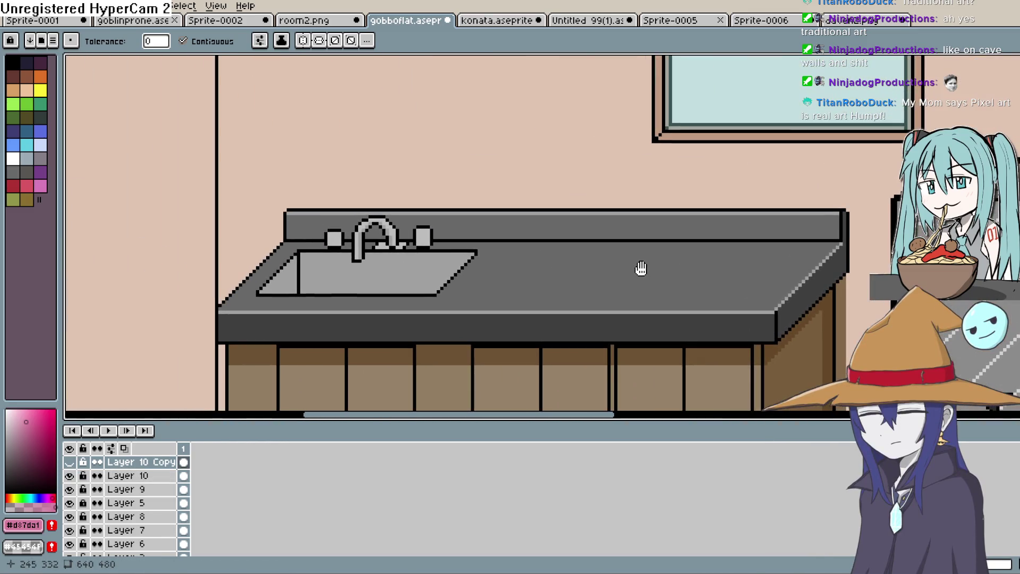
{"action": "left_click", "coordinate": [69, 462]}
{"action": "left_click", "coordinate": [69, 463]}
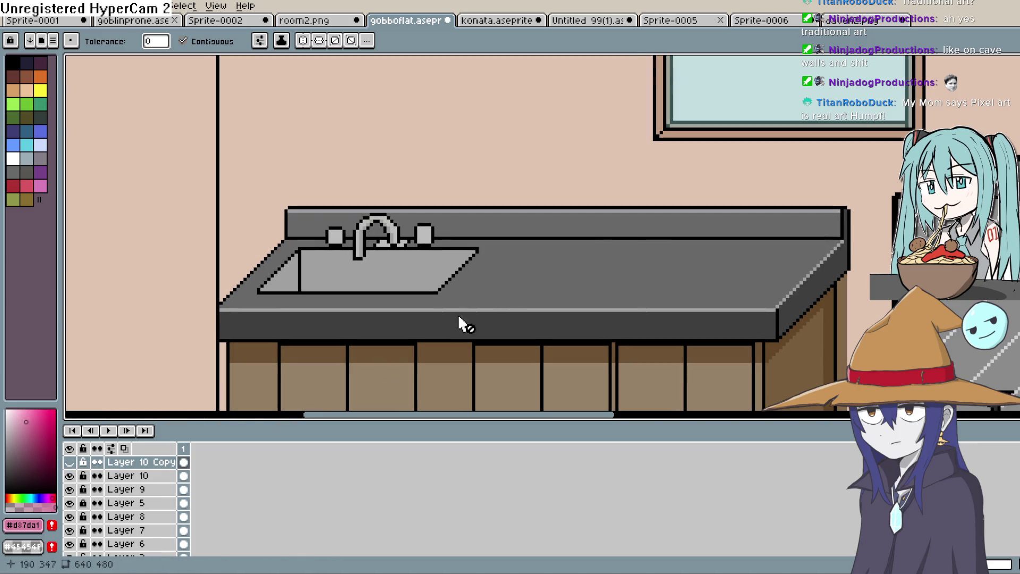
Inspect the door area and zoom in on the ceiling drips.
{"action": "scroll", "coordinate": [493, 261], "scroll_direction": "down", "scroll_amount": 4}
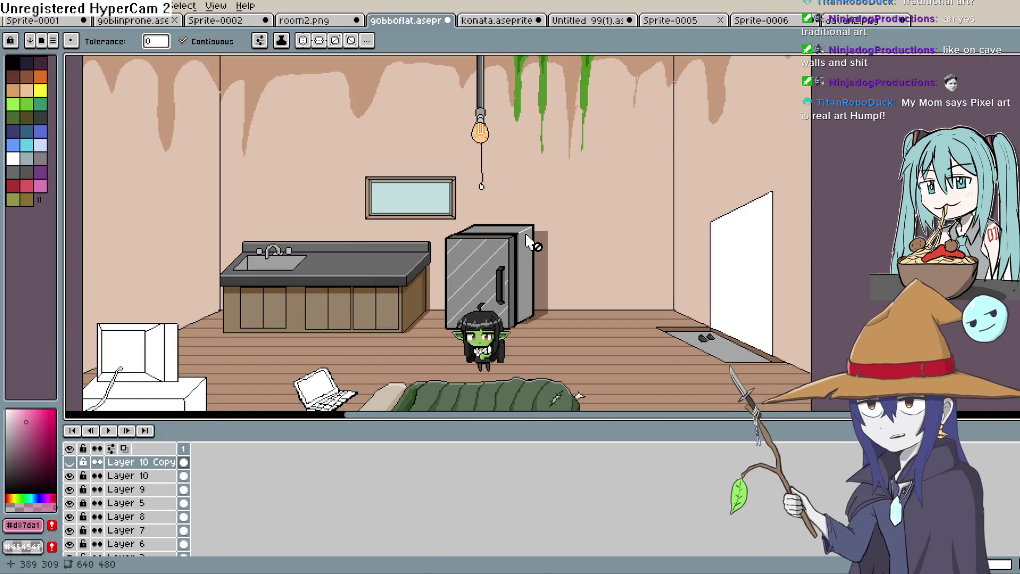
{"action": "left_click_drag", "start_coordinate": [530, 239], "coordinate": [431, 255]}
{"action": "scroll", "coordinate": [432, 256], "scroll_direction": "down", "scroll_amount": 2}
{"action": "scroll", "coordinate": [495, 262], "scroll_direction": "up", "scroll_amount": 3}
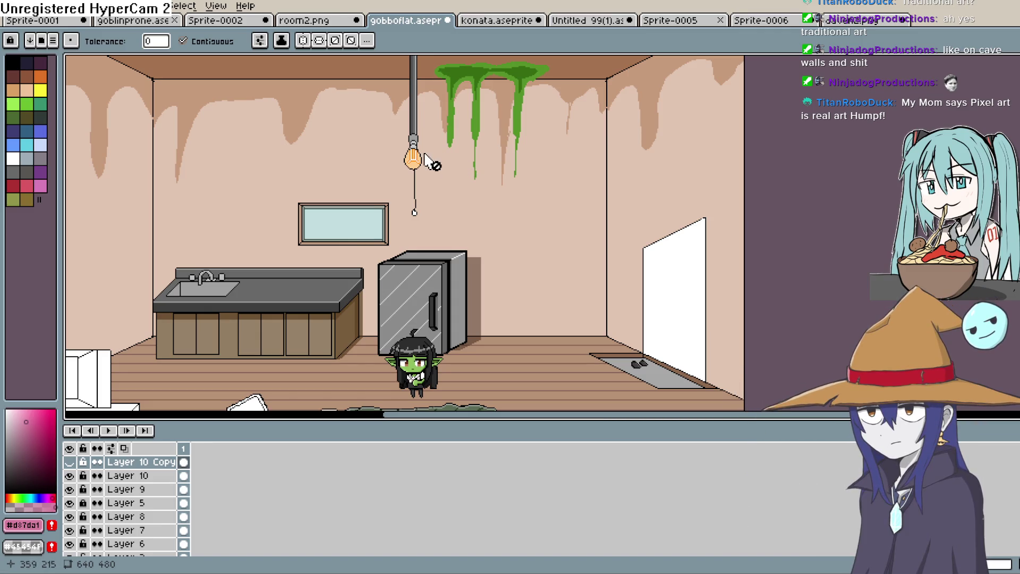
{"action": "scroll", "coordinate": [485, 185], "scroll_direction": "down", "scroll_amount": 1}
{"action": "scroll", "coordinate": [532, 255], "scroll_direction": "up", "scroll_amount": 1}
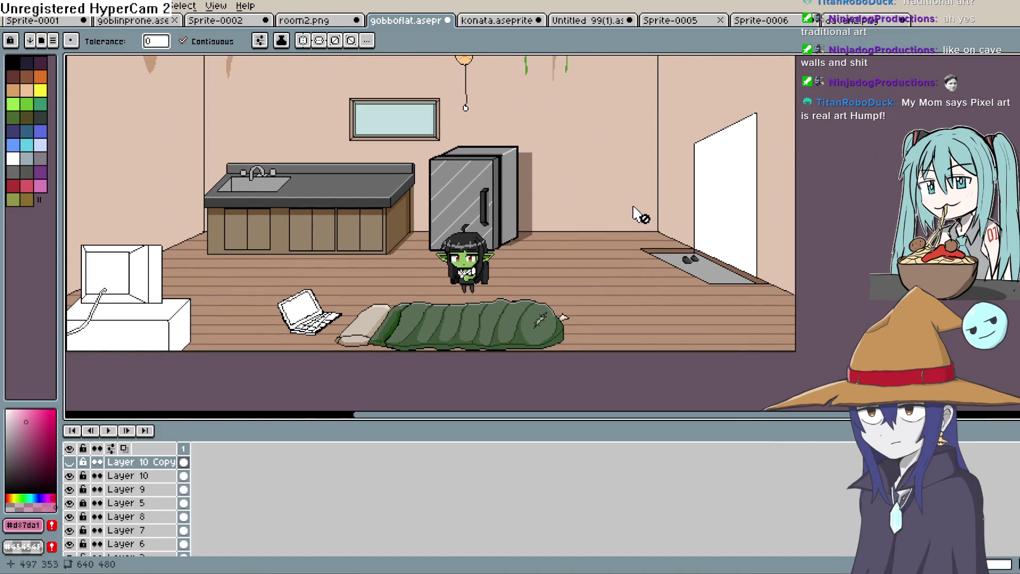
{"action": "mouse_move", "coordinate": [618, 193]}
{"action": "left_mouse_down"}
{"action": "mouse_move", "coordinate": [522, 298]}
{"action": "mouse_move", "coordinate": [560, 312]}
{"action": "left_mouse_up"}
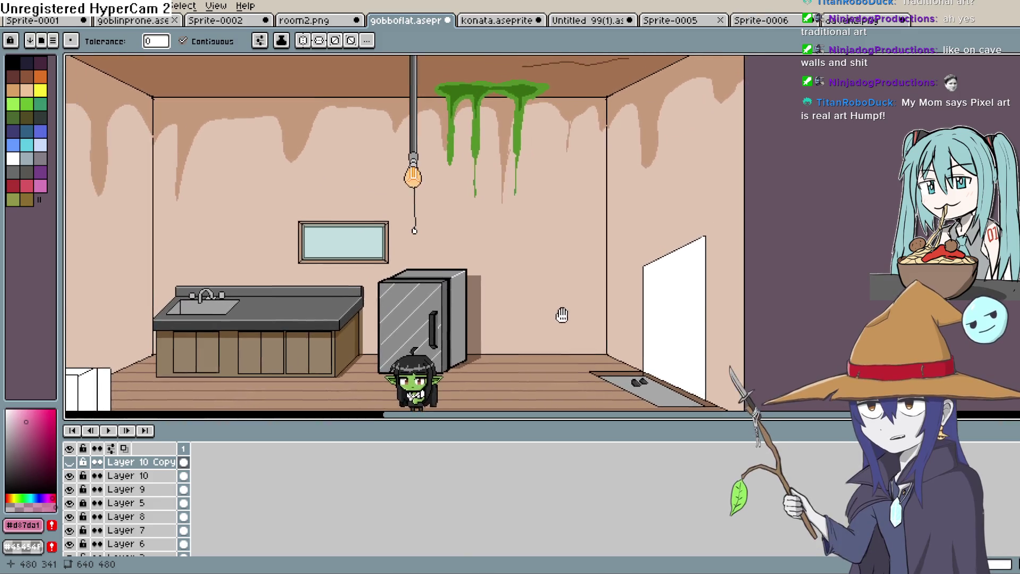
{"action": "scroll", "coordinate": [537, 157], "scroll_direction": "up", "scroll_amount": 3}
{"action": "left_click_drag", "start_coordinate": [585, 179], "coordinate": [406, 307]}
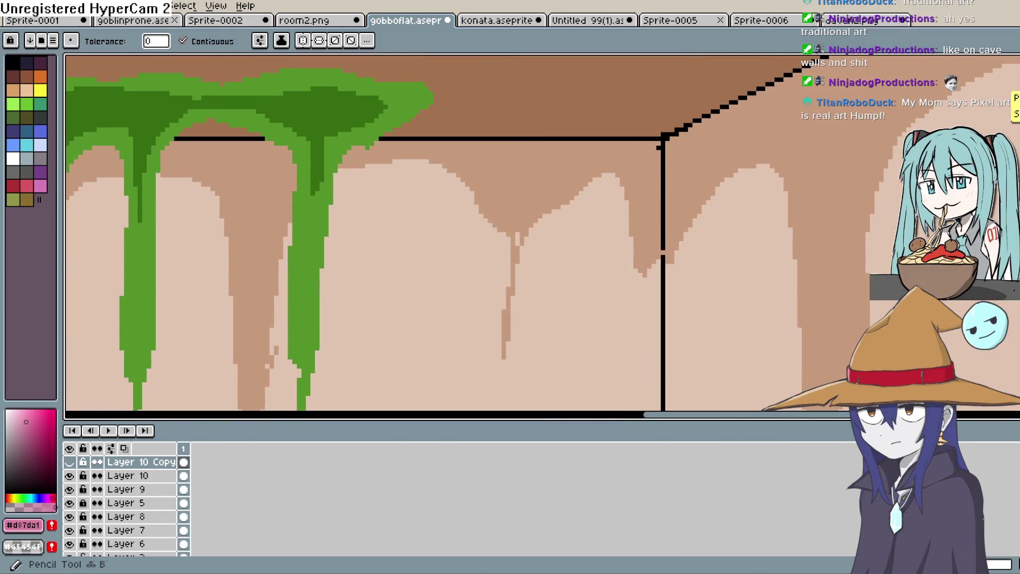
Eyedrop the brown wall drip to make #c79b7d the drawing colour.
{"action": "key", "text": "i"}
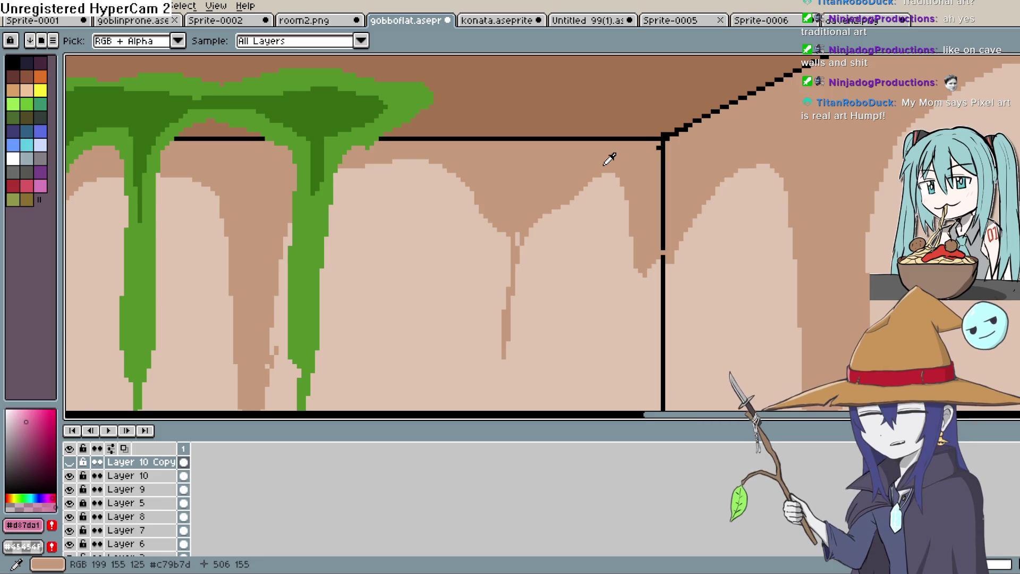
{"action": "scroll", "coordinate": [610, 158], "scroll_direction": "down", "scroll_amount": 1}
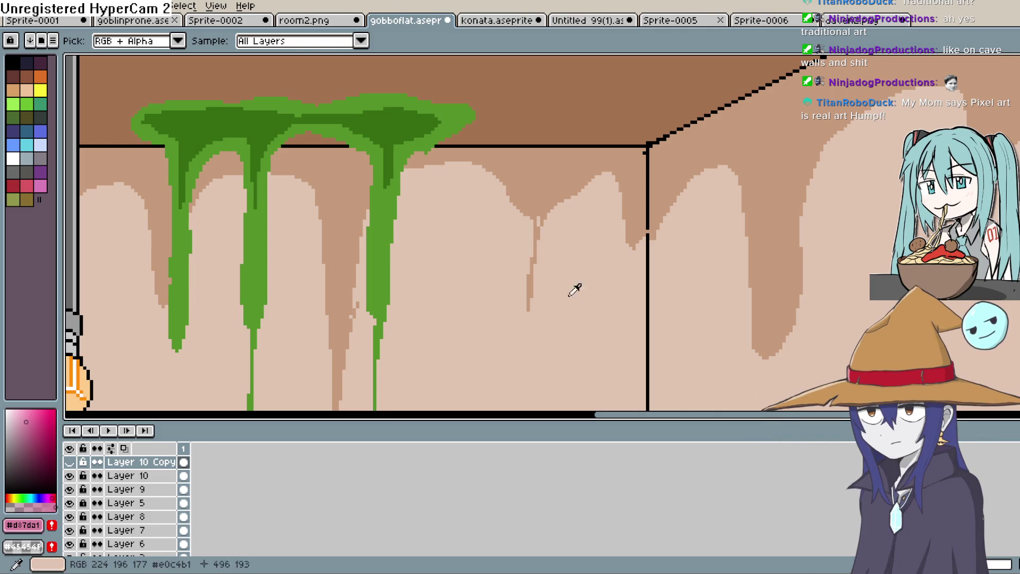
{"action": "left_click", "coordinate": [522, 207]}
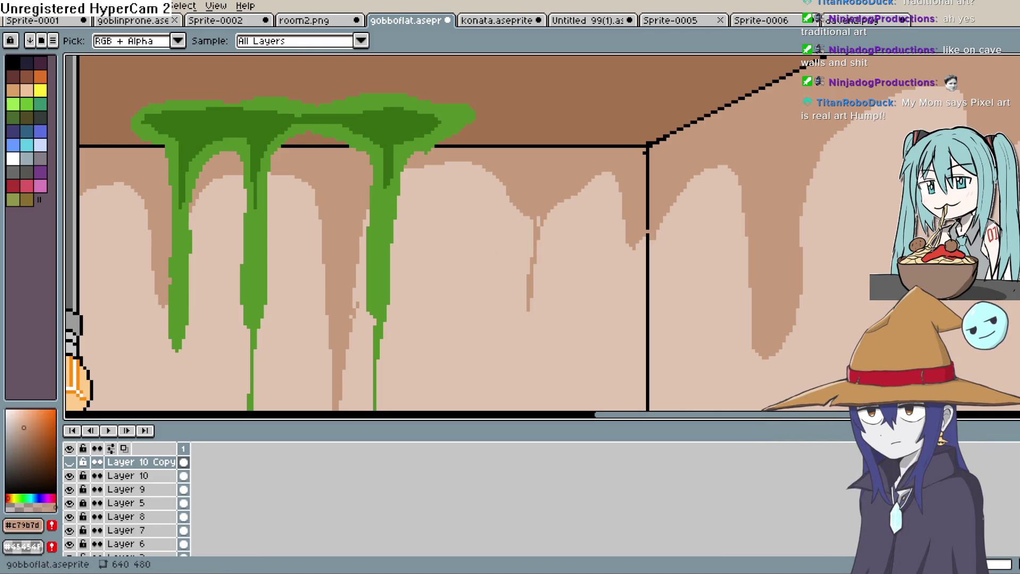
{"action": "left_click", "coordinate": [1012, 101]}
{"action": "scroll", "coordinate": [530, 206], "scroll_direction": "up", "scroll_amount": 1}
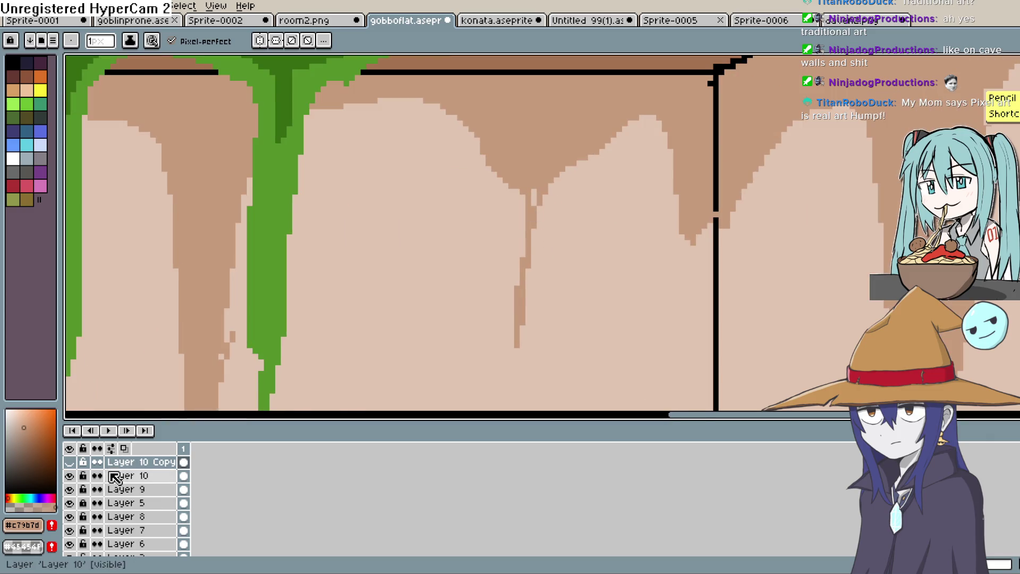
{"action": "scroll", "coordinate": [142, 487], "scroll_direction": "down", "scroll_amount": 1}
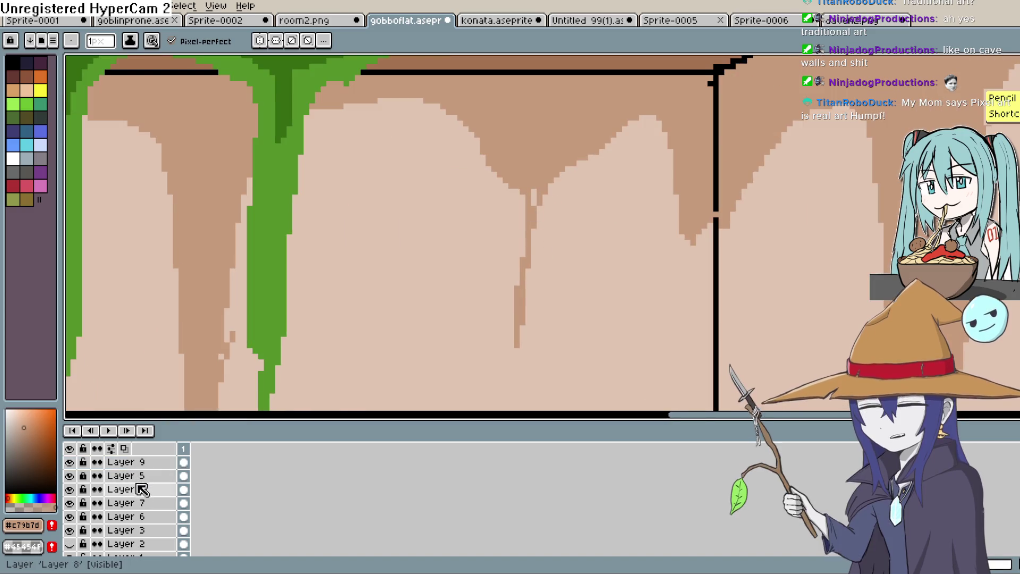
{"action": "left_click", "coordinate": [140, 493]}
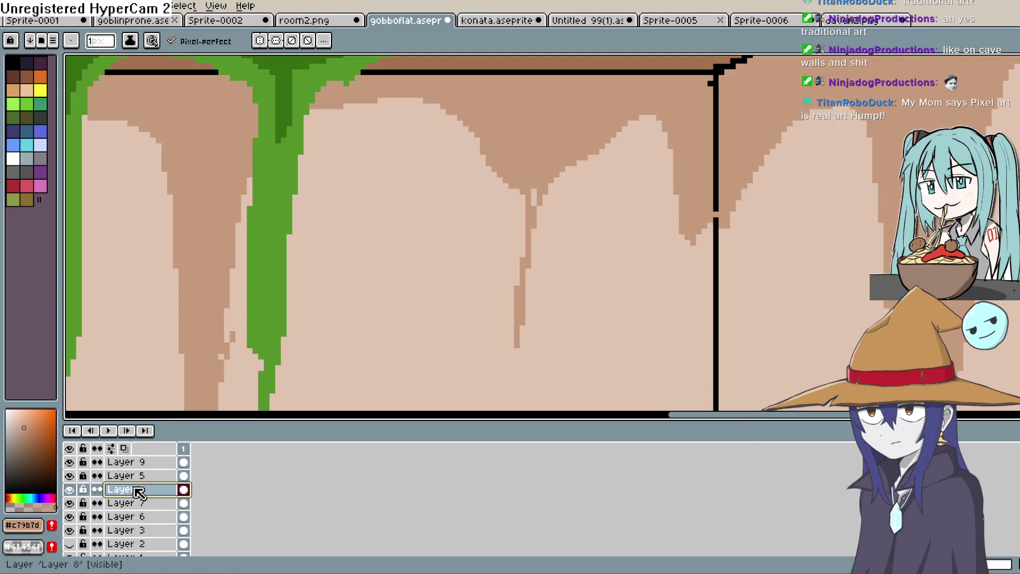
{"action": "left_click", "coordinate": [69, 490]}
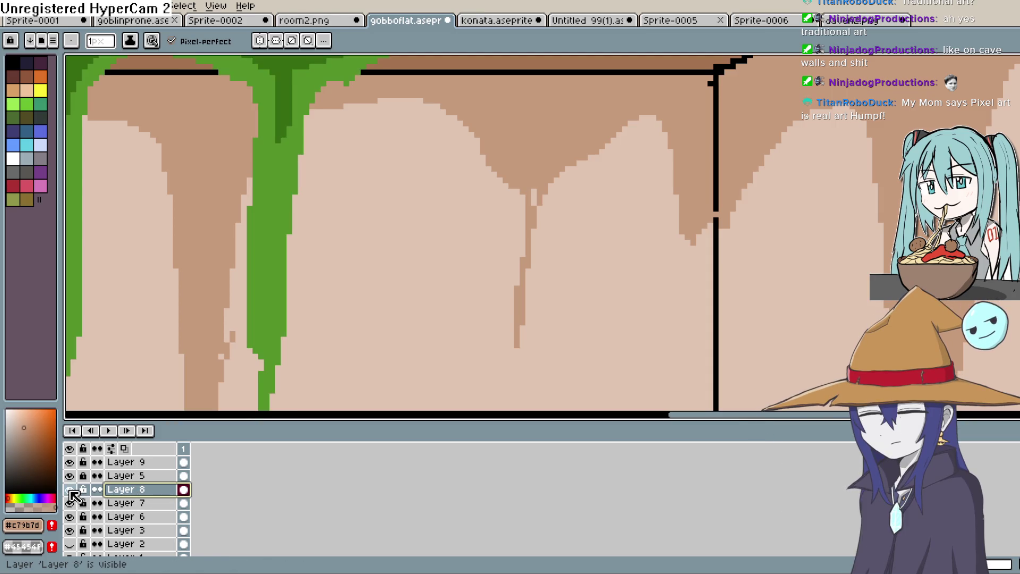
{"action": "left_click", "coordinate": [71, 516]}
{"action": "left_click", "coordinate": [71, 516]}
{"action": "left_click", "coordinate": [73, 516]}
{"action": "left_click", "coordinate": [74, 517]}
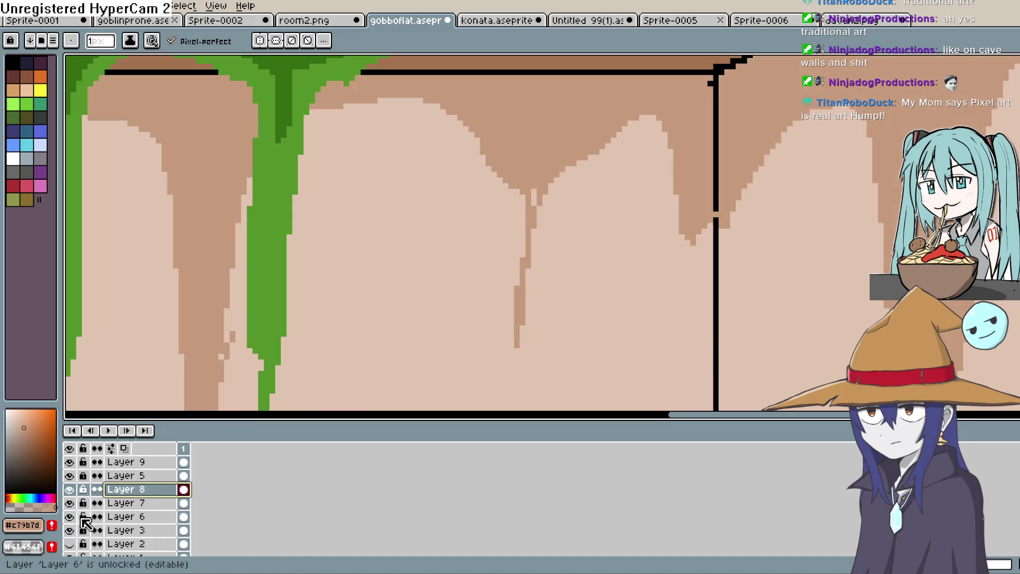
{"action": "left_click", "coordinate": [111, 517]}
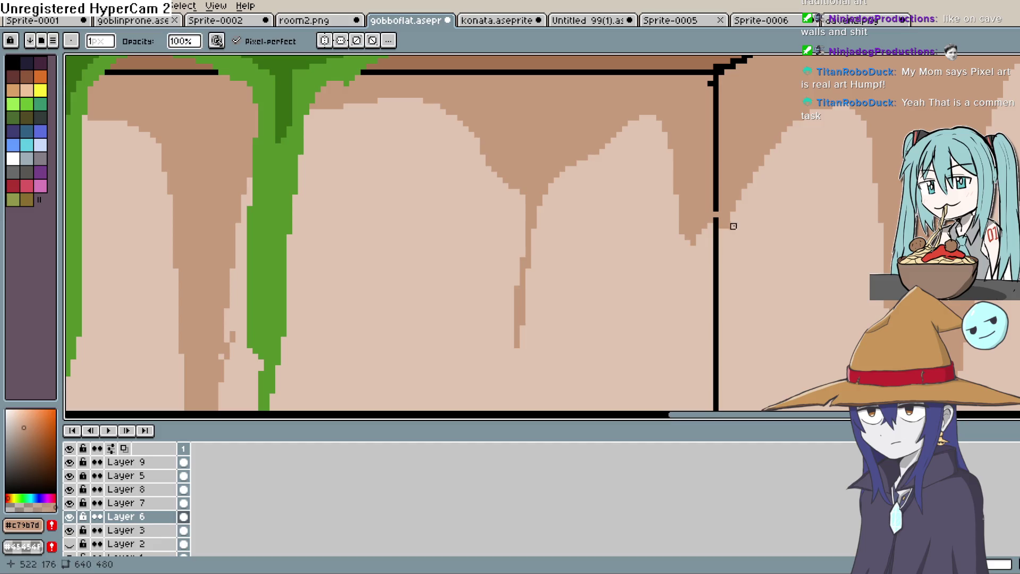
{"action": "scroll", "coordinate": [535, 205], "scroll_direction": "down", "scroll_amount": 5}
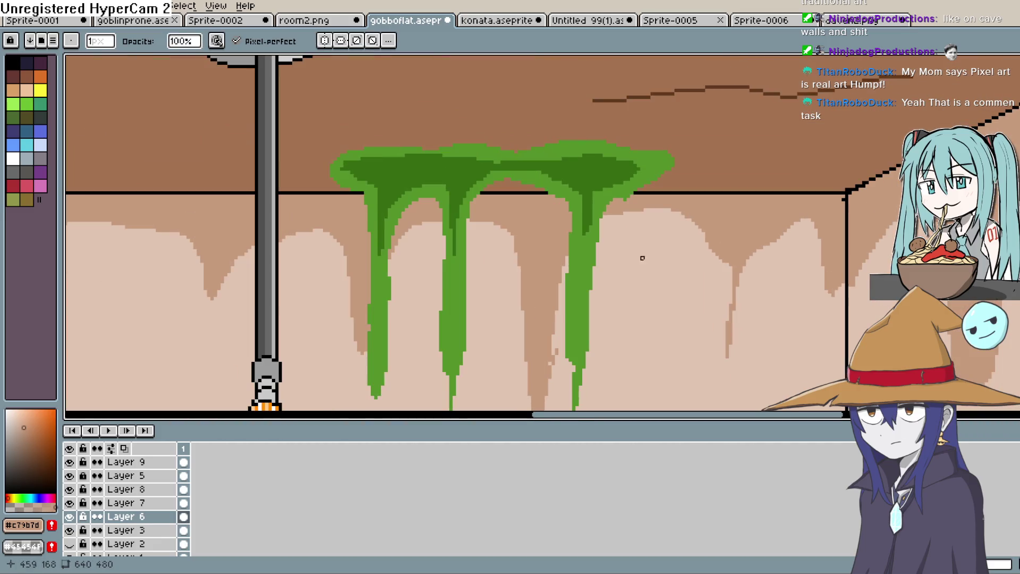
{"action": "scroll", "coordinate": [362, 204], "scroll_direction": "up", "scroll_amount": 1}
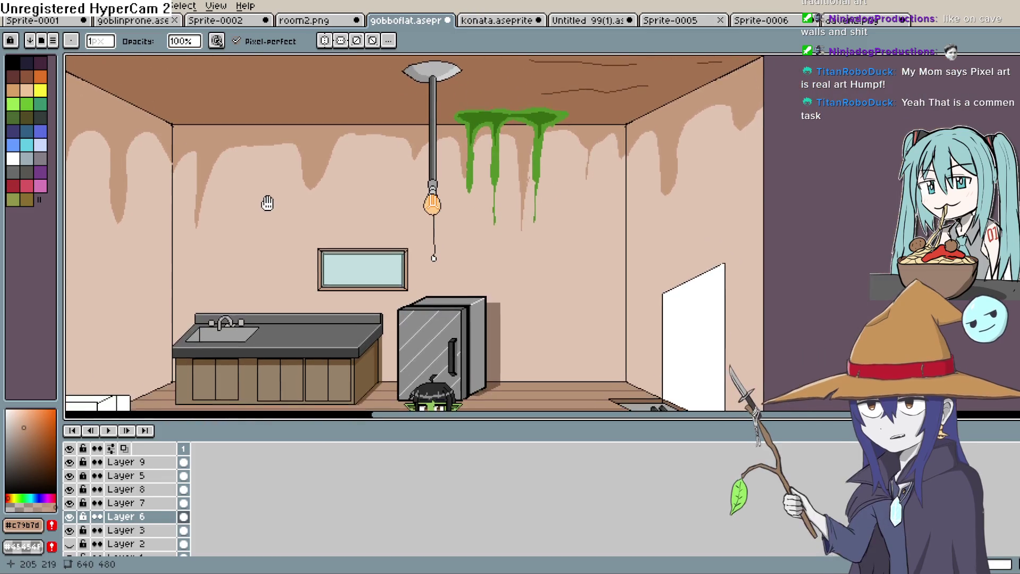
{"action": "left_click_drag", "start_coordinate": [267, 203], "coordinate": [283, 223]}
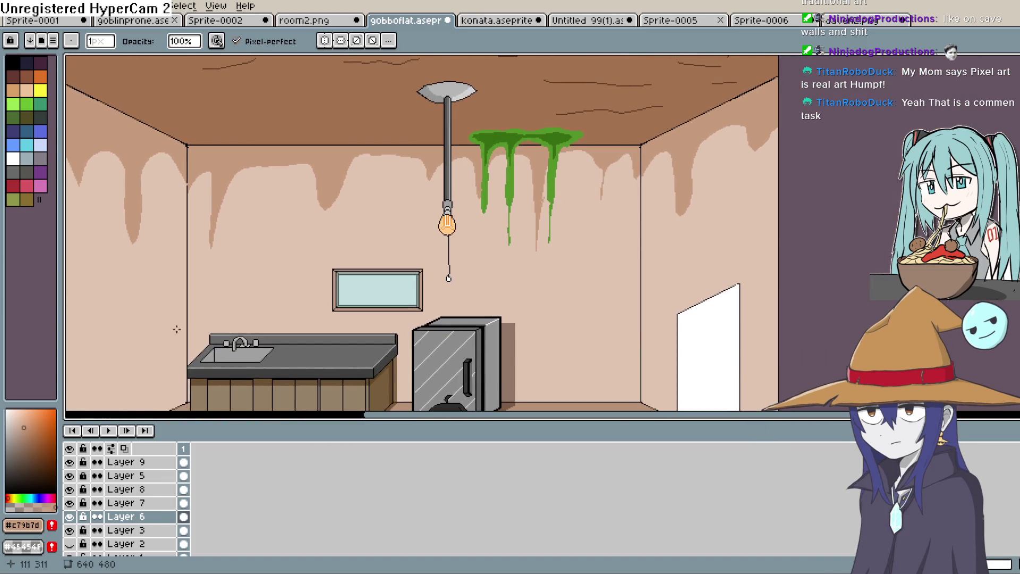
{"action": "left_click", "coordinate": [71, 515]}
{"action": "left_click", "coordinate": [72, 516]}
{"action": "key", "text": "i"}
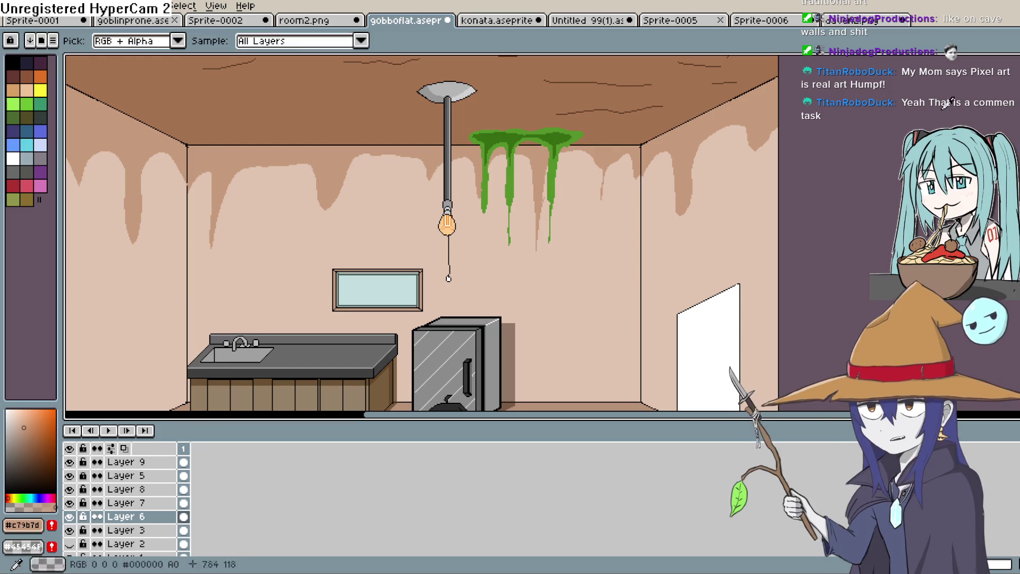
Pick the dark brown ceiling line colour and bring the lamp into view.
{"action": "scroll", "coordinate": [574, 91], "scroll_direction": "up", "scroll_amount": 4}
{"action": "left_click", "coordinate": [521, 129]}
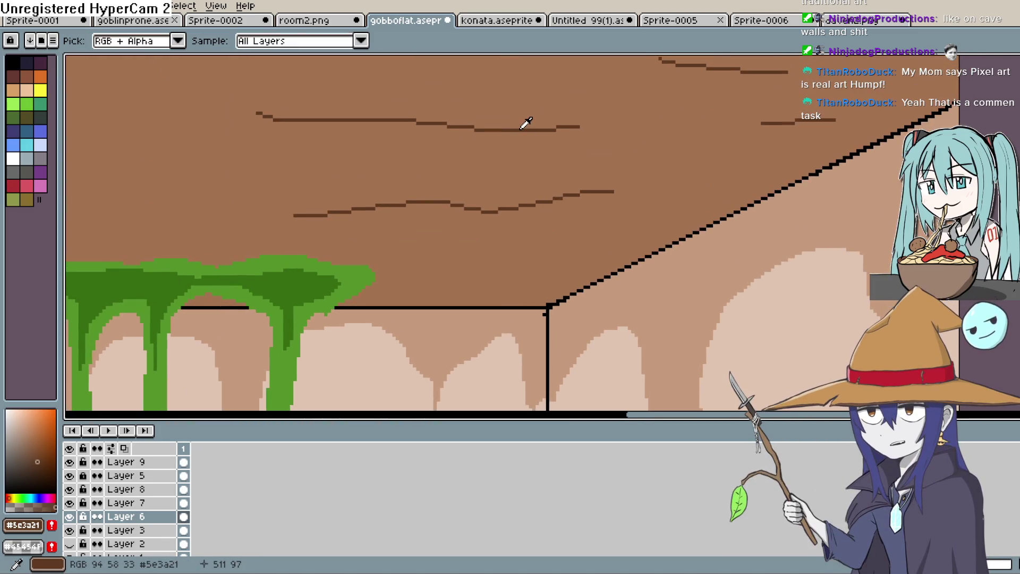
{"action": "scroll", "coordinate": [574, 240], "scroll_direction": "down", "scroll_amount": 2}
{"action": "scroll", "coordinate": [598, 228], "scroll_direction": "down", "scroll_amount": 1}
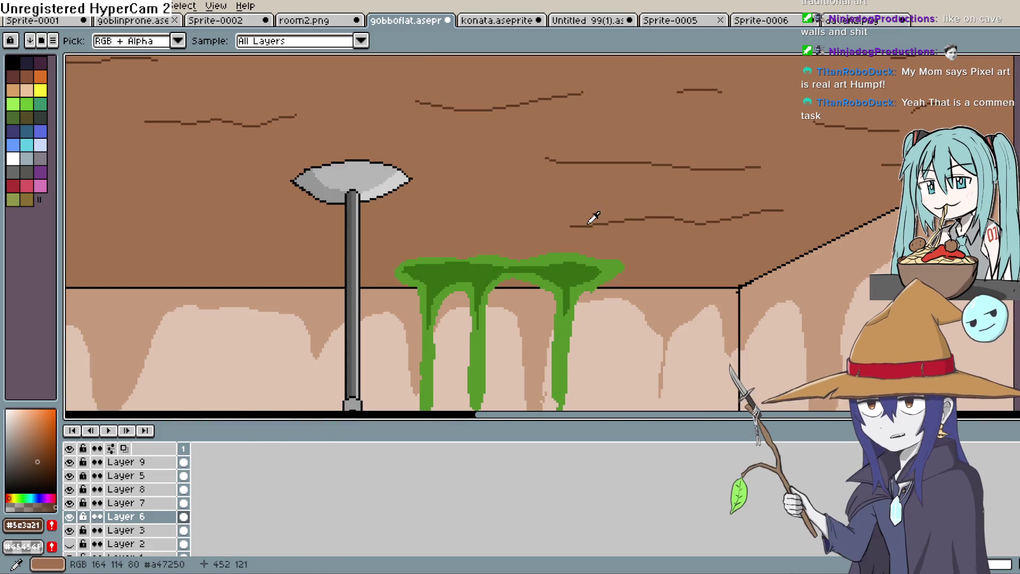
{"action": "left_click_drag", "start_coordinate": [592, 216], "coordinate": [763, 205]}
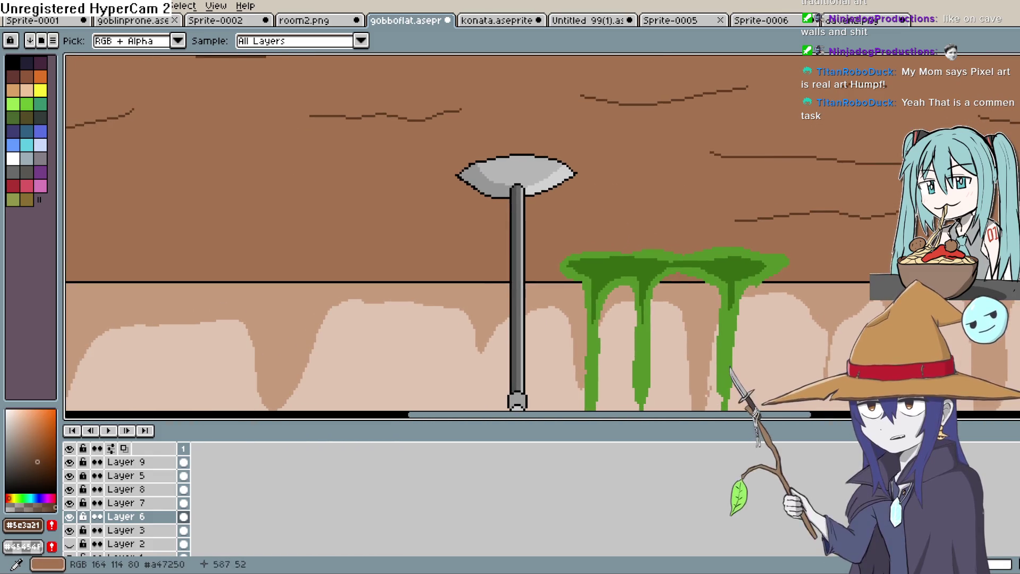
With the Pencil, draw a dark brown arc over the lamp shade, undoing and redrawing it.
{"action": "key", "text": "b"}
{"action": "mouse_move", "coordinate": [452, 213]}
{"action": "left_mouse_down"}
{"action": "mouse_move", "coordinate": [430, 237]}
{"action": "mouse_move", "coordinate": [478, 225]}
{"action": "mouse_move", "coordinate": [418, 245]}
{"action": "mouse_move", "coordinate": [443, 240]}
{"action": "left_mouse_up"}
{"action": "left_click_drag", "start_coordinate": [358, 226], "coordinate": [323, 229]}
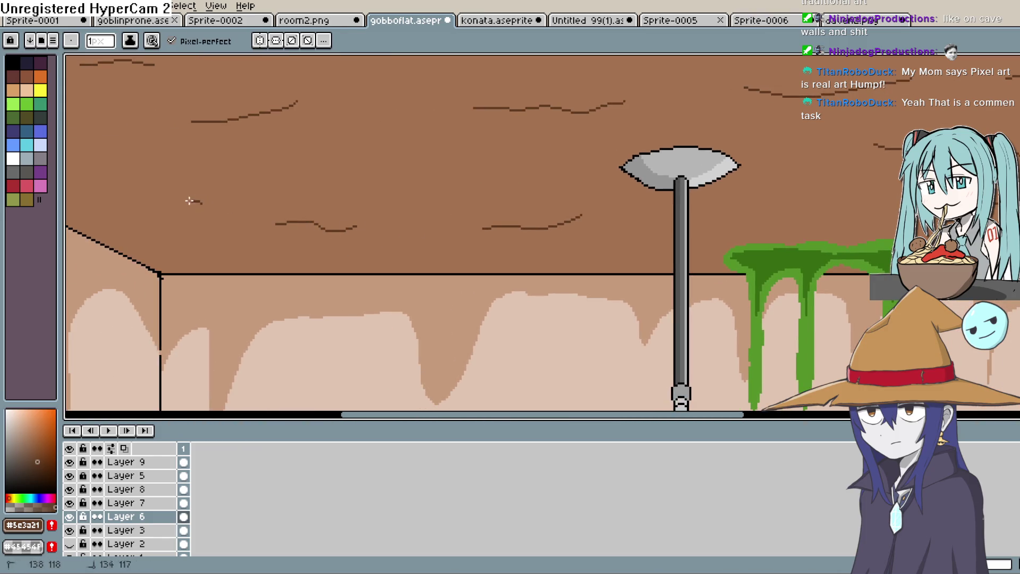
{"action": "mouse_move", "coordinate": [483, 332]}
{"action": "left_mouse_down"}
{"action": "mouse_move", "coordinate": [411, 290]}
{"action": "mouse_move", "coordinate": [293, 400]}
{"action": "left_mouse_up"}
{"action": "scroll", "coordinate": [542, 223], "scroll_direction": "up", "scroll_amount": 1}
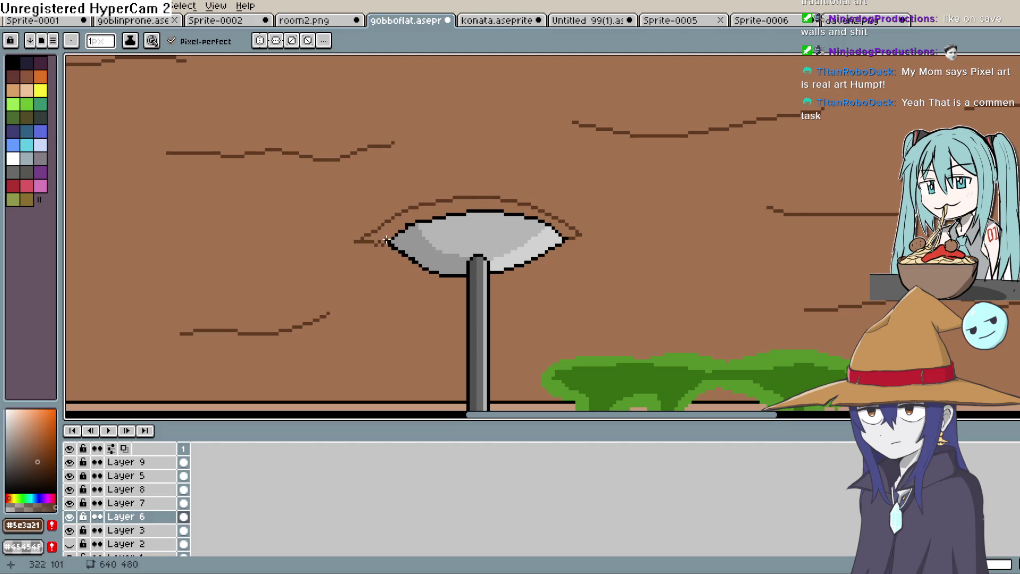
{"action": "key", "text": "ctrl+z"}
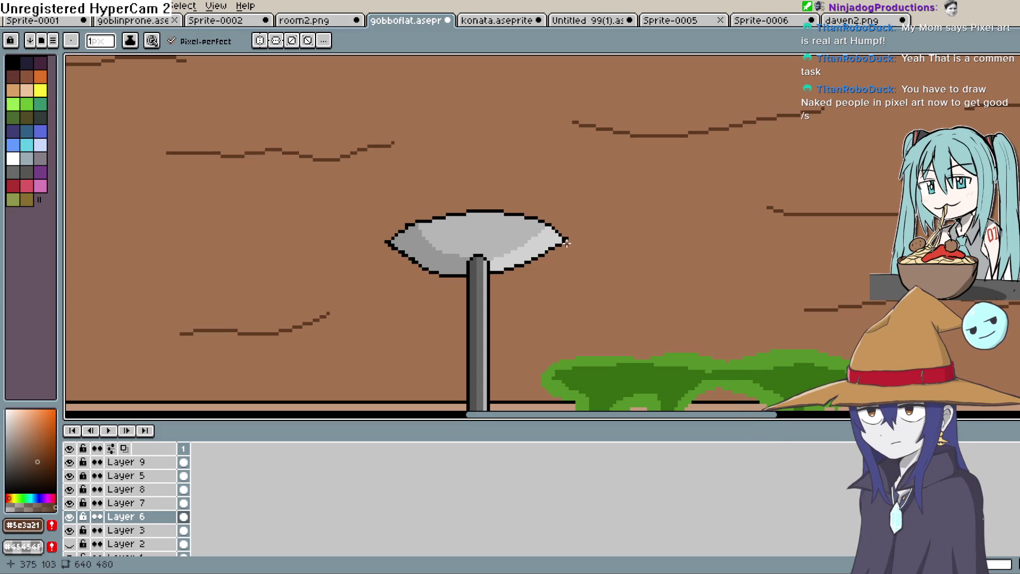
{"action": "mouse_move", "coordinate": [576, 241]}
{"action": "left_mouse_down"}
{"action": "mouse_move", "coordinate": [556, 215]}
{"action": "mouse_move", "coordinate": [475, 194]}
{"action": "mouse_move", "coordinate": [373, 243]}
{"action": "left_mouse_up"}
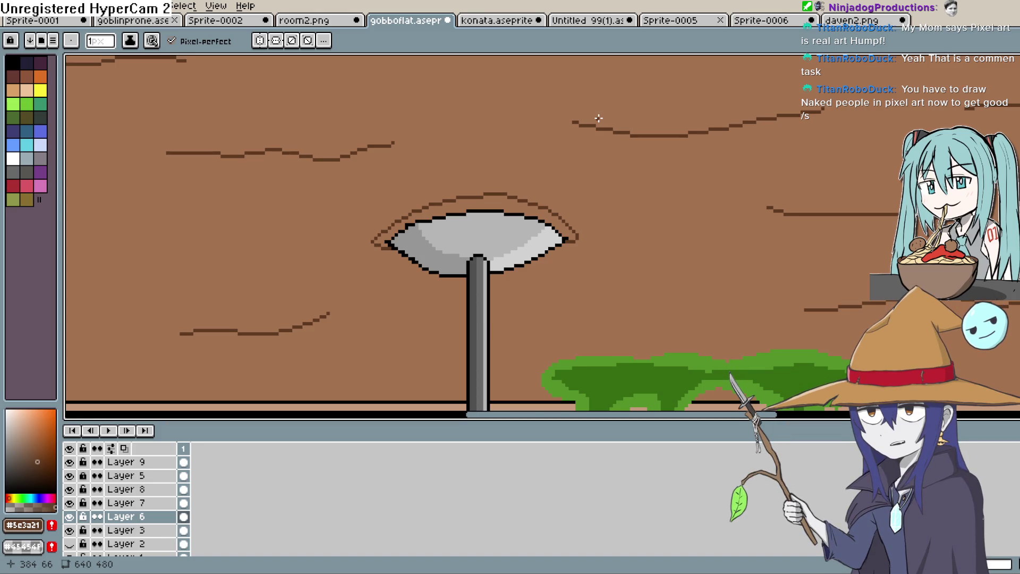
Bucket-fill the gap between the arc and lamp shade with dark brown #5e3a21.
{"action": "key", "text": "g"}
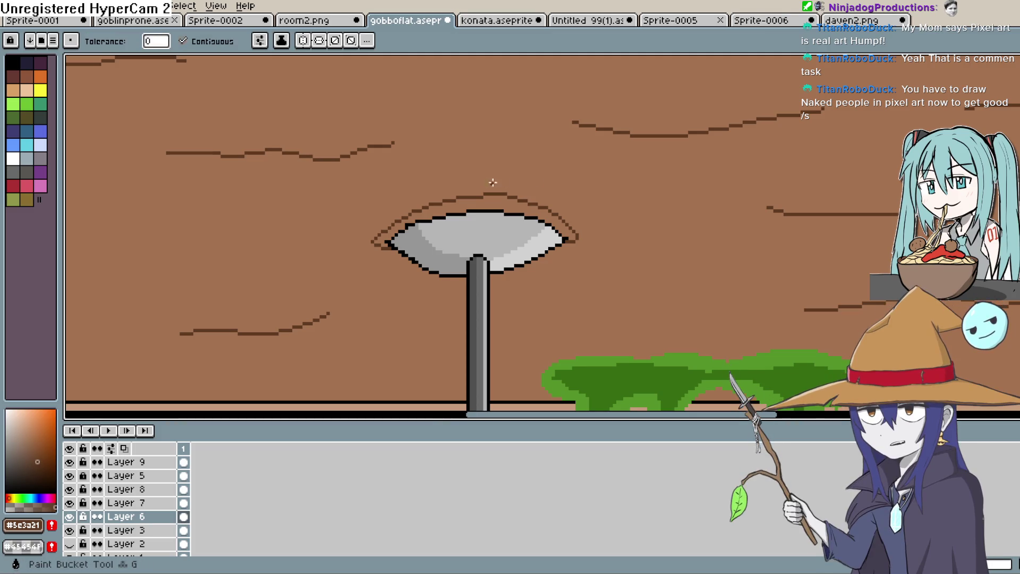
{"action": "left_click", "coordinate": [518, 207]}
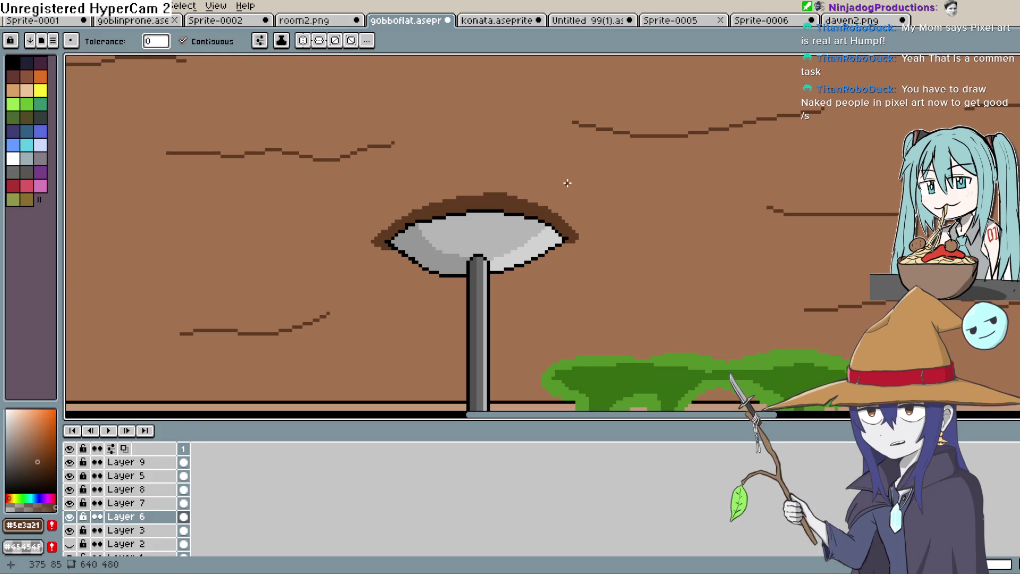
{"action": "scroll", "coordinate": [615, 230], "scroll_direction": "down", "scroll_amount": 4}
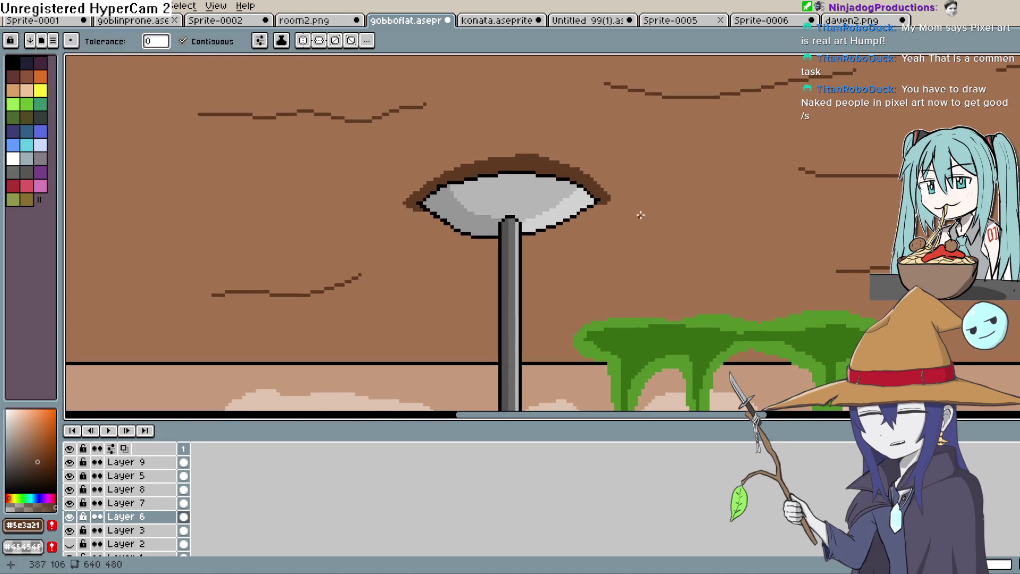
{"action": "scroll", "coordinate": [638, 221], "scroll_direction": "down", "scroll_amount": 4}
{"action": "scroll", "coordinate": [583, 230], "scroll_direction": "left", "scroll_amount": 2}
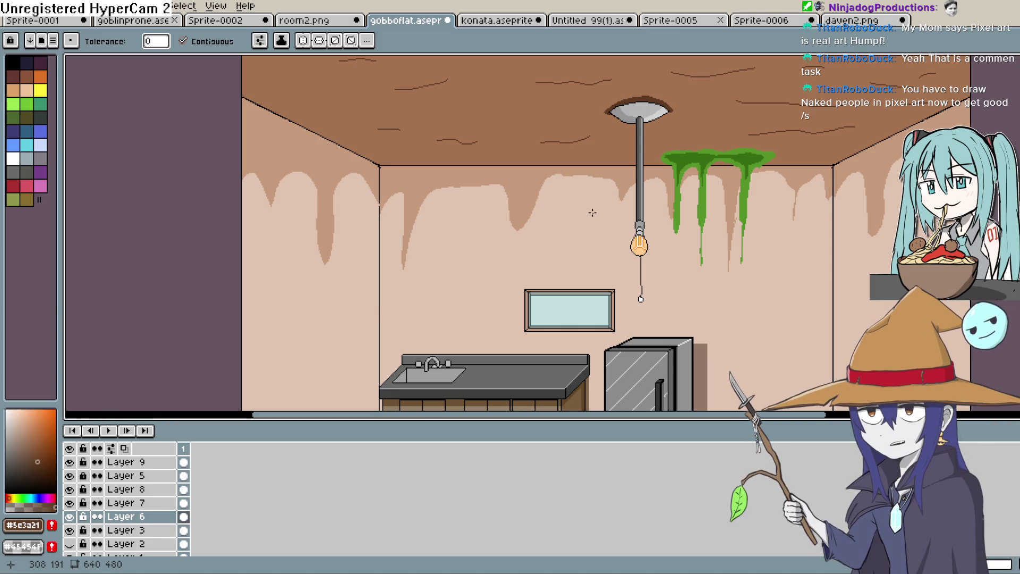
Pan to the sink and cabinets, take the Pencil, and select Layer 10 for drawing.
{"action": "mouse_move", "coordinate": [593, 213]}
{"action": "left_mouse_down"}
{"action": "mouse_move", "coordinate": [640, 74]}
{"action": "mouse_move", "coordinate": [710, 85]}
{"action": "mouse_move", "coordinate": [720, 59]}
{"action": "left_mouse_up"}
{"action": "scroll", "coordinate": [630, 288], "scroll_direction": "up", "scroll_amount": 1}
{"action": "scroll", "coordinate": [630, 288], "scroll_direction": "down", "scroll_amount": 1}
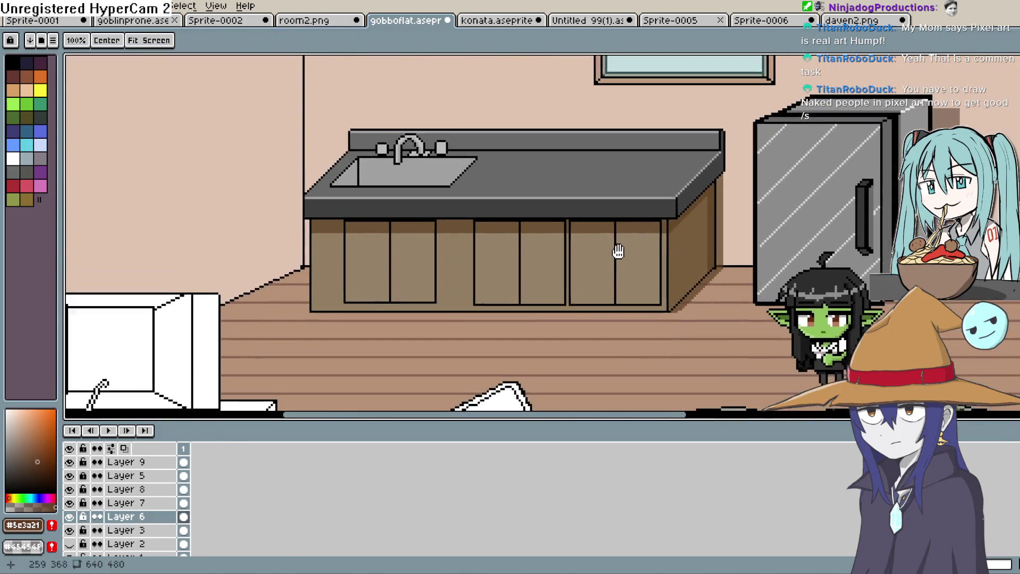
{"action": "scroll", "coordinate": [617, 251], "scroll_direction": "up", "scroll_amount": 2}
{"action": "scroll", "coordinate": [622, 264], "scroll_direction": "up", "scroll_amount": 1}
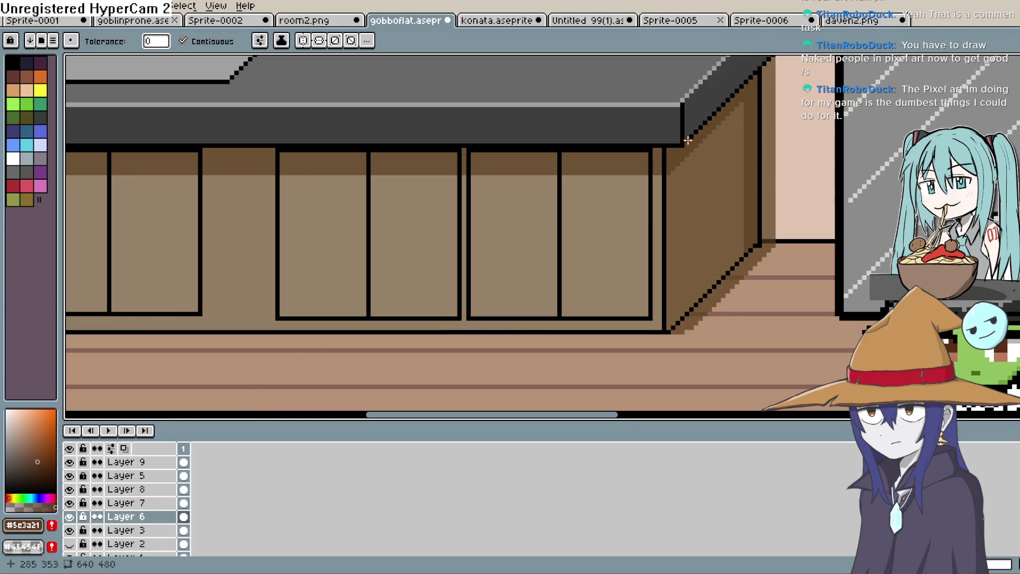
{"action": "key", "text": "b"}
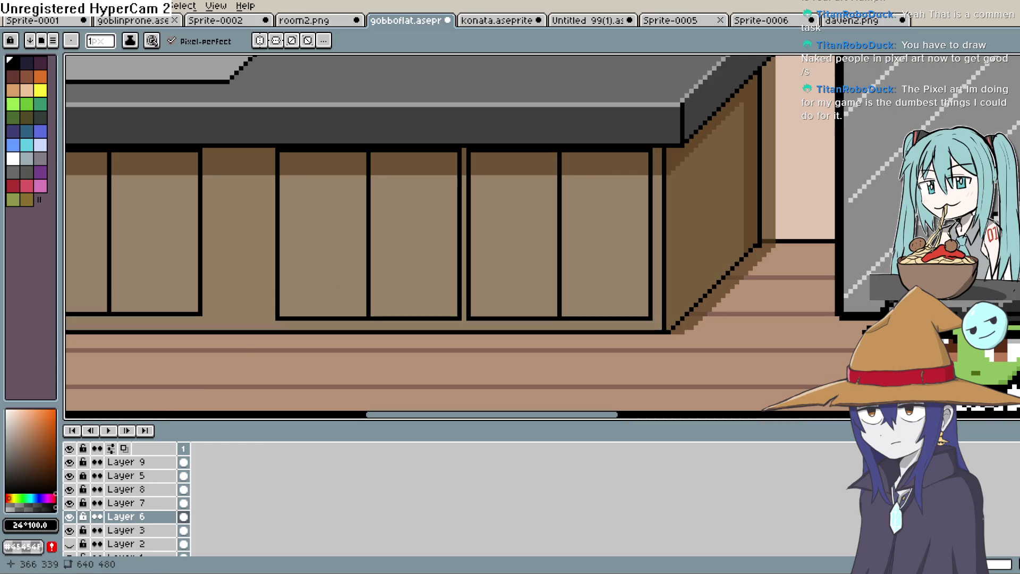
{"action": "scroll", "coordinate": [564, 240], "scroll_direction": "up", "scroll_amount": 2}
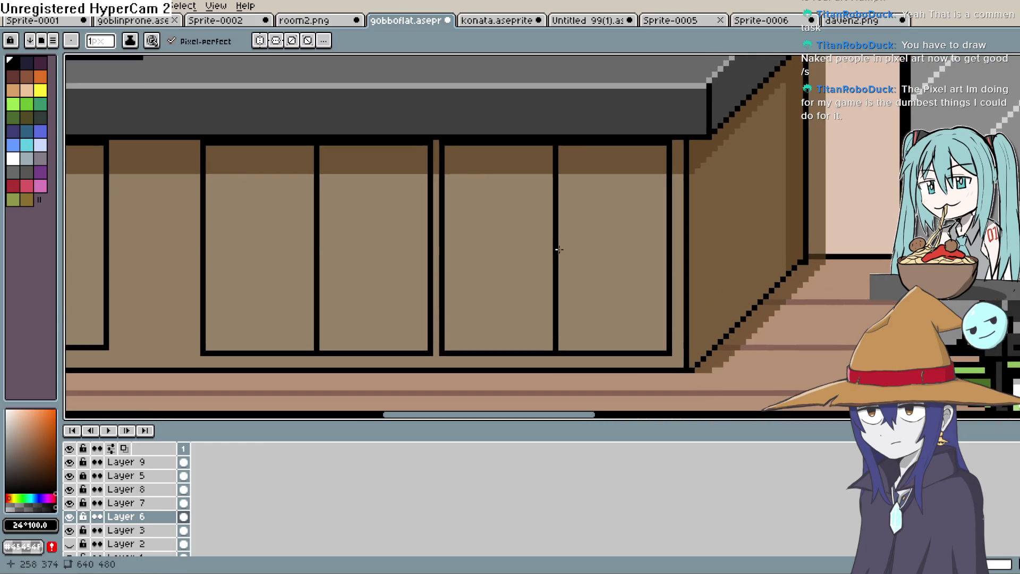
{"action": "scroll", "coordinate": [154, 486], "scroll_direction": "up", "scroll_amount": 2}
{"action": "left_click", "coordinate": [155, 476]}
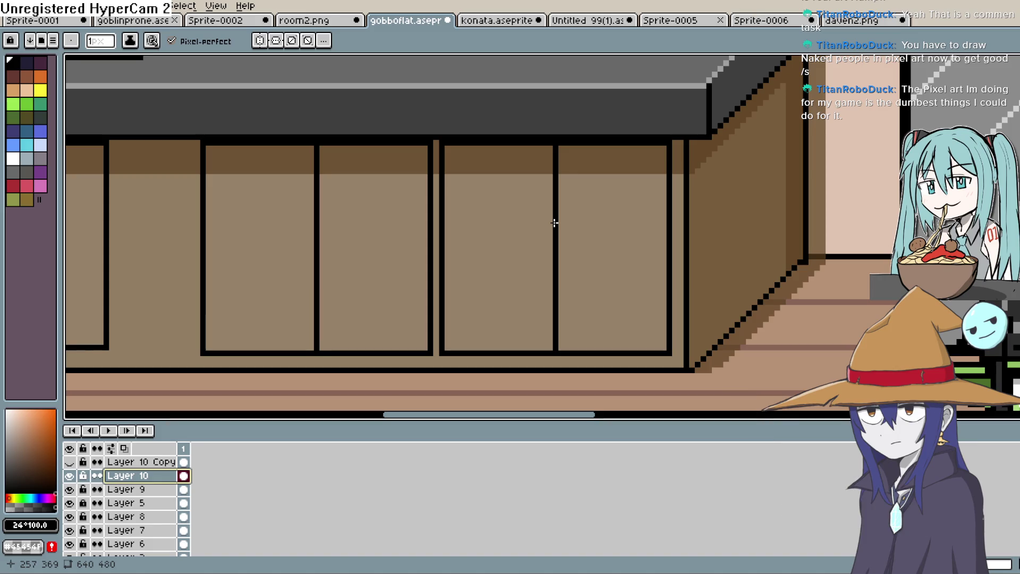
{"action": "left_click_drag", "start_coordinate": [458, 181], "coordinate": [449, 234]}
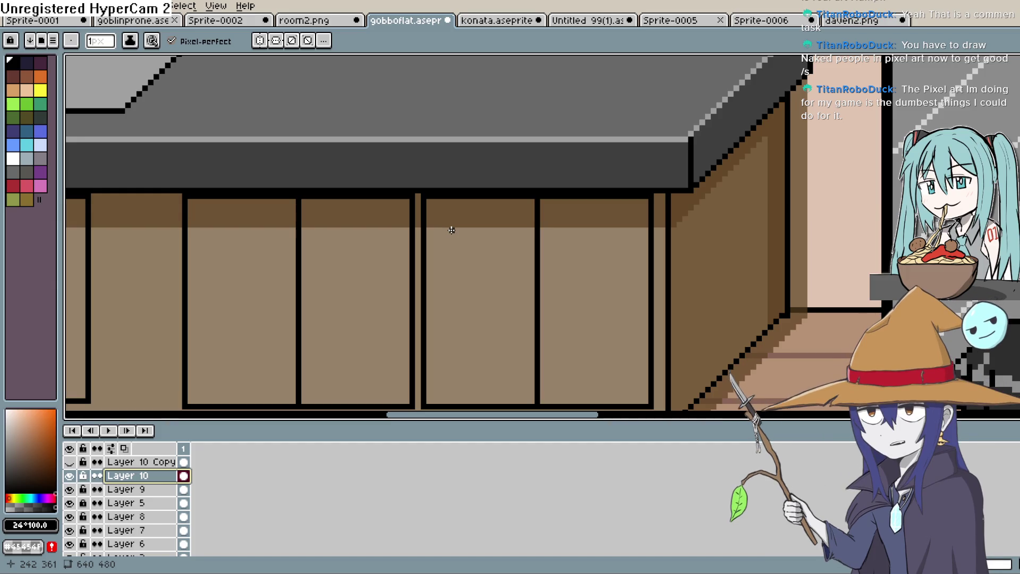
Pan around the floor, counter, sink and the wall above the window.
{"action": "key", "text": "space"}
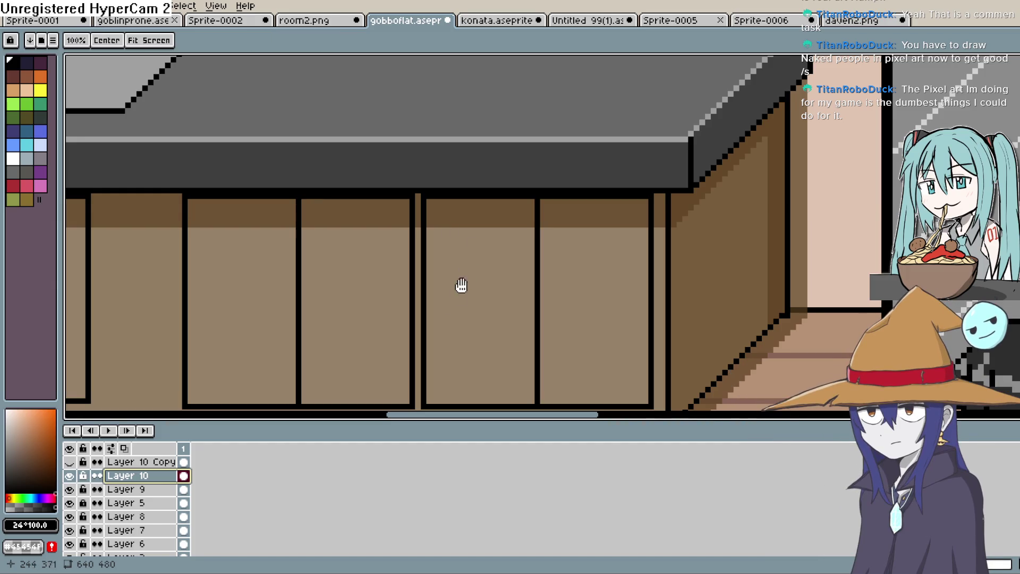
{"action": "left_click_drag", "start_coordinate": [462, 285], "coordinate": [580, 212]}
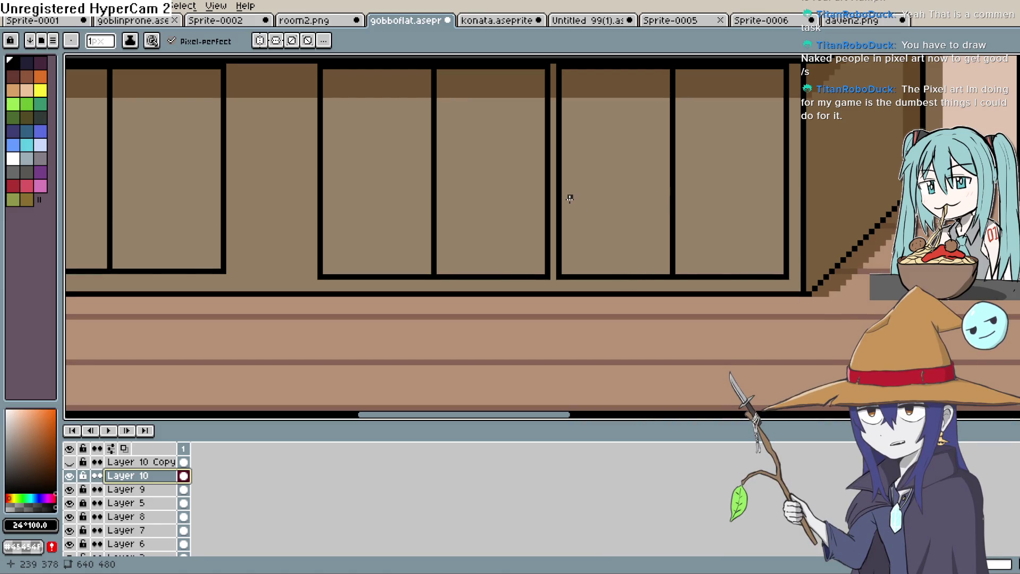
{"action": "scroll", "coordinate": [570, 198], "scroll_direction": "down", "scroll_amount": 2}
{"action": "key", "text": "space"}
{"action": "mouse_move", "coordinate": [488, 285]}
{"action": "left_mouse_down"}
{"action": "mouse_move", "coordinate": [648, 246]}
{"action": "mouse_move", "coordinate": [496, 317]}
{"action": "mouse_move", "coordinate": [486, 283]}
{"action": "mouse_move", "coordinate": [404, 369]}
{"action": "mouse_move", "coordinate": [438, 414]}
{"action": "left_mouse_up"}
{"action": "scroll", "coordinate": [457, 243], "scroll_direction": "down", "scroll_amount": 1}
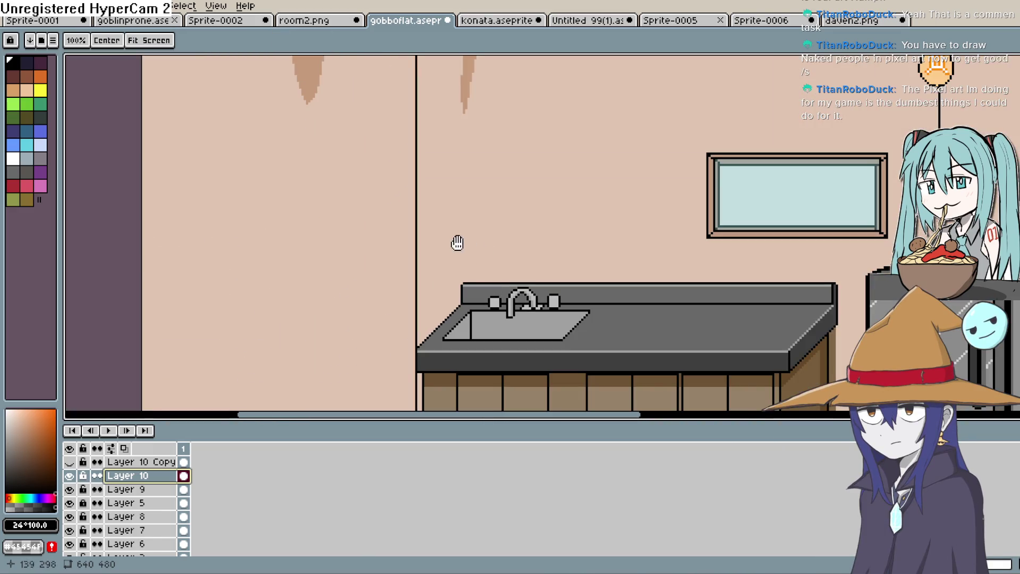
{"action": "left_click_drag", "start_coordinate": [457, 243], "coordinate": [453, 283]}
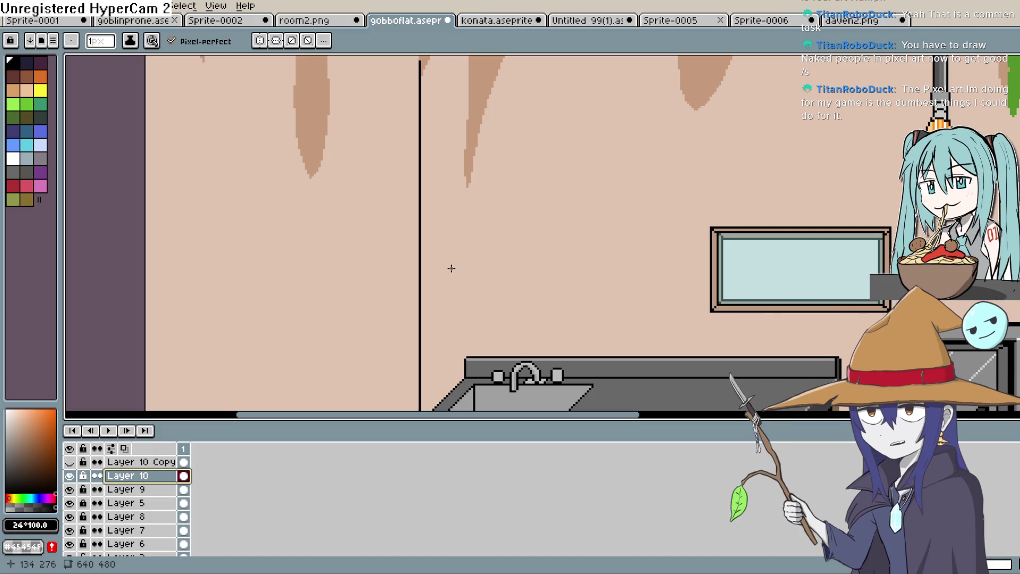
{"action": "key", "text": "space"}
{"action": "left_click_drag", "start_coordinate": [458, 257], "coordinate": [399, 263]}
{"action": "left_click_drag", "start_coordinate": [687, 156], "coordinate": [653, 205]}
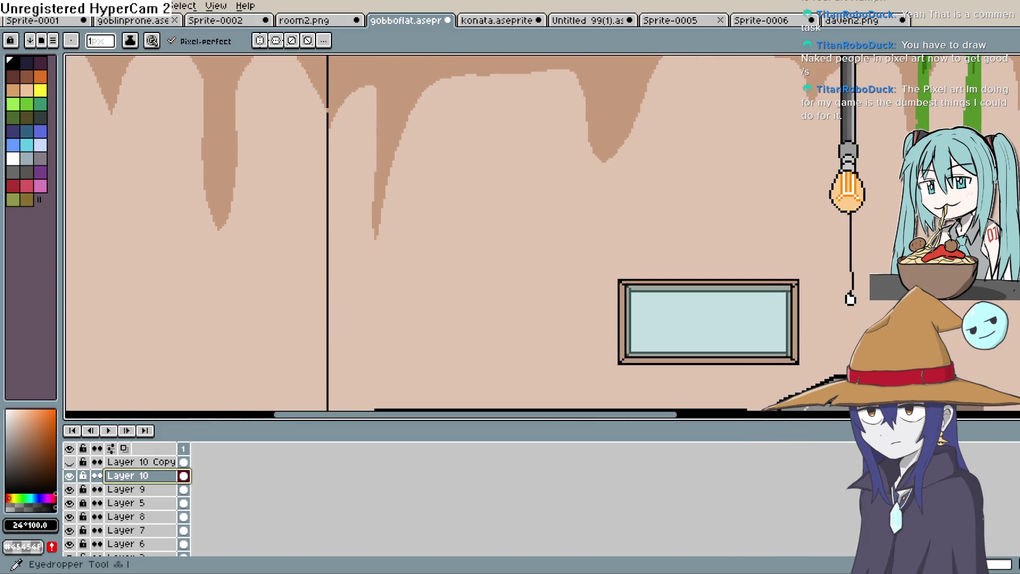
{"action": "left_click_drag", "start_coordinate": [339, 212], "coordinate": [424, 244]}
Eyedrop the tan wall colour #c79b7d and add a new Layer 11 on top.
{"action": "key", "text": "alt"}
{"action": "left_click", "coordinate": [418, 133]}
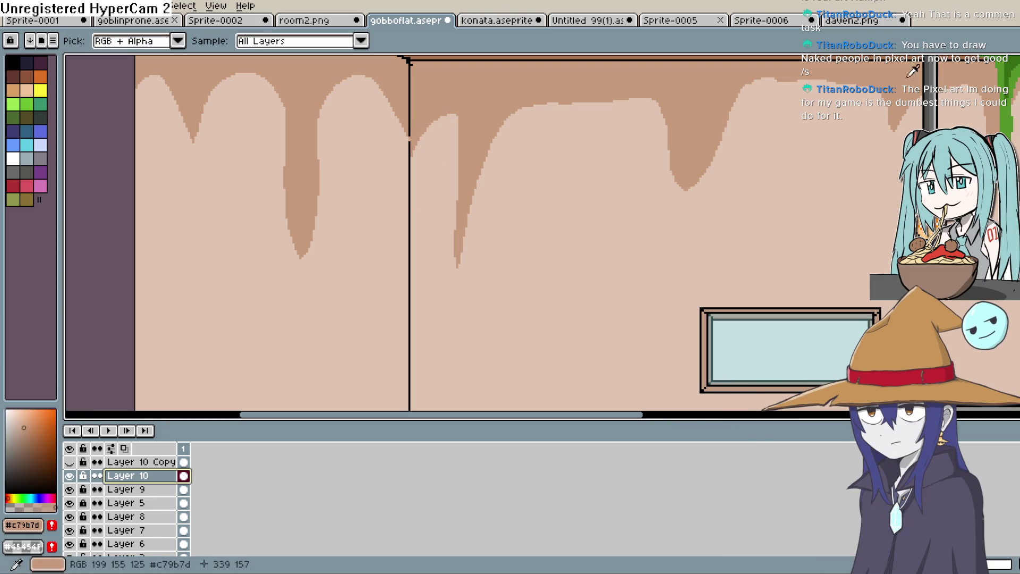
{"action": "scroll", "coordinate": [439, 205], "scroll_direction": "down", "scroll_amount": 4}
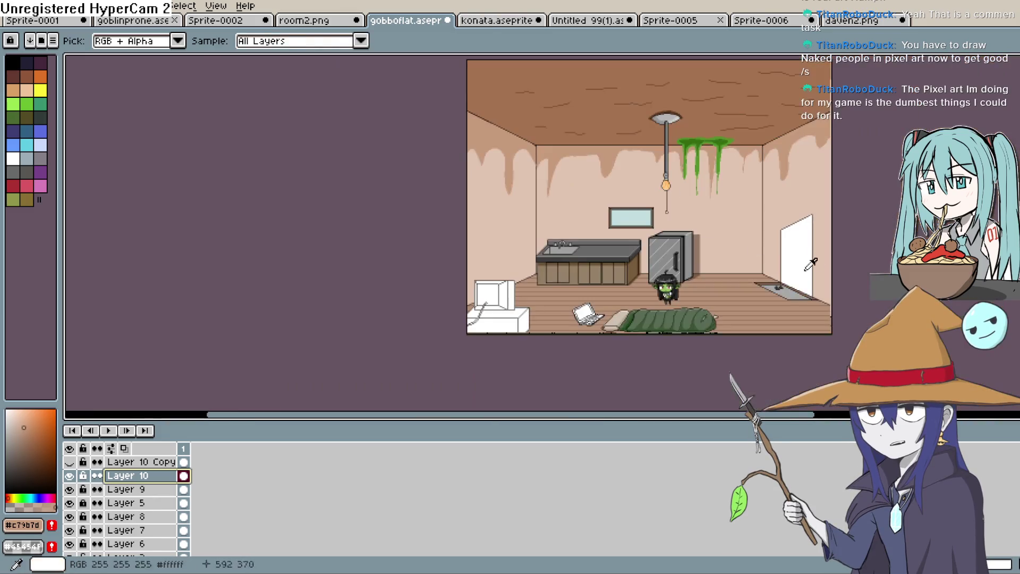
{"action": "scroll", "coordinate": [694, 260], "scroll_direction": "up", "scroll_amount": 4}
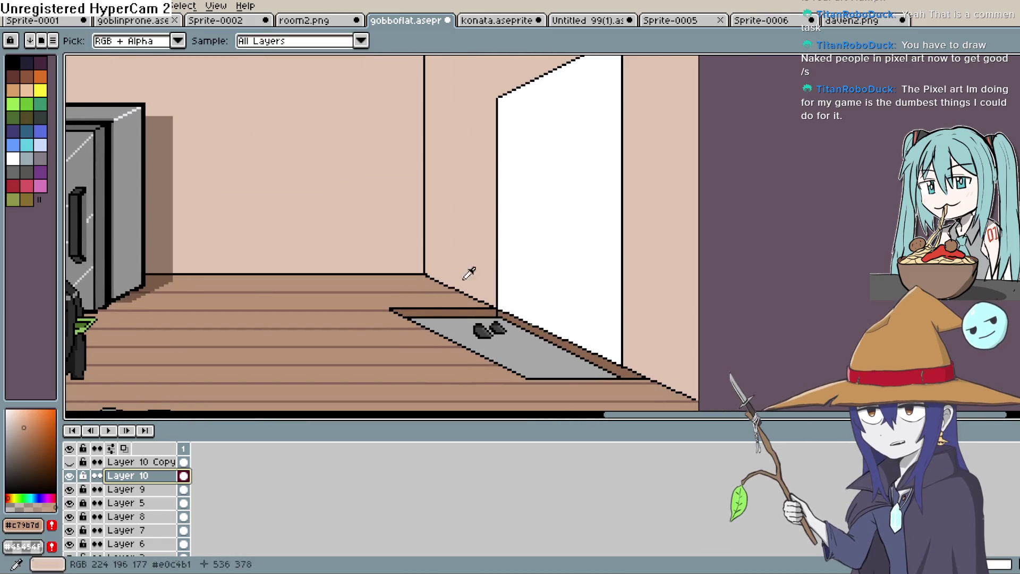
{"action": "key", "text": "shift+n"}
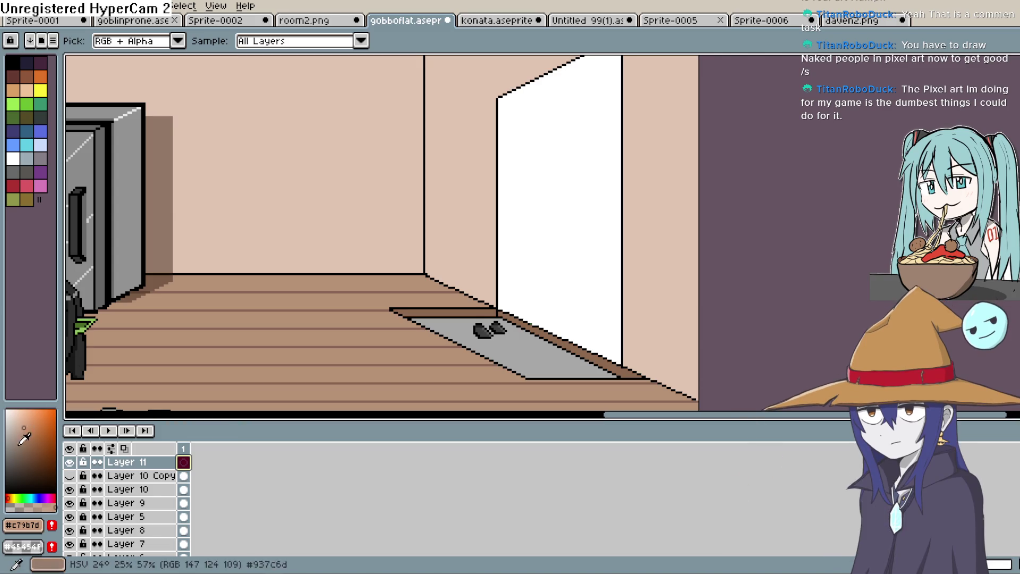
{"action": "left_click", "coordinate": [8, 455]}
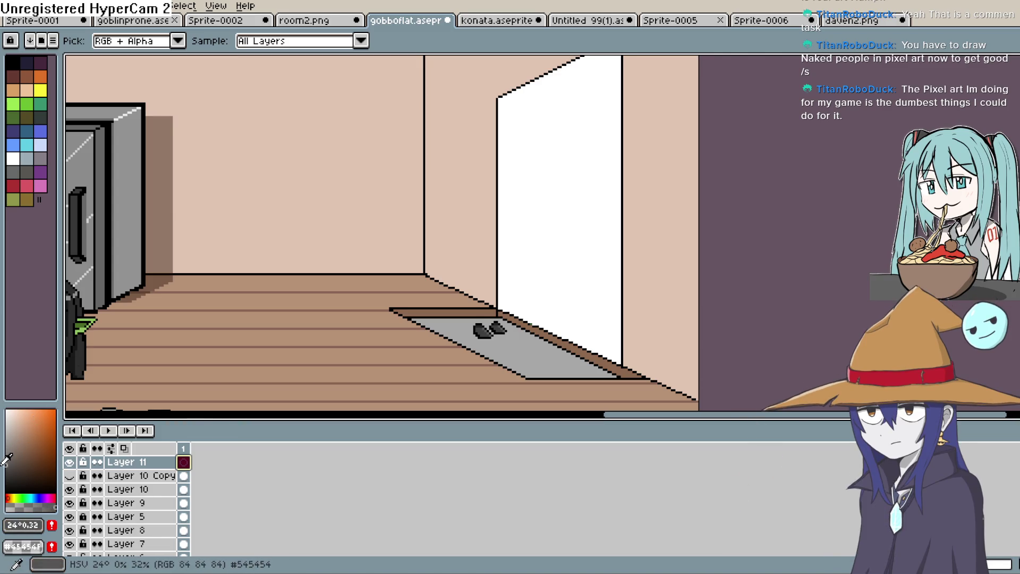
{"action": "left_click", "coordinate": [13, 466]}
{"action": "left_click", "coordinate": [10, 447]}
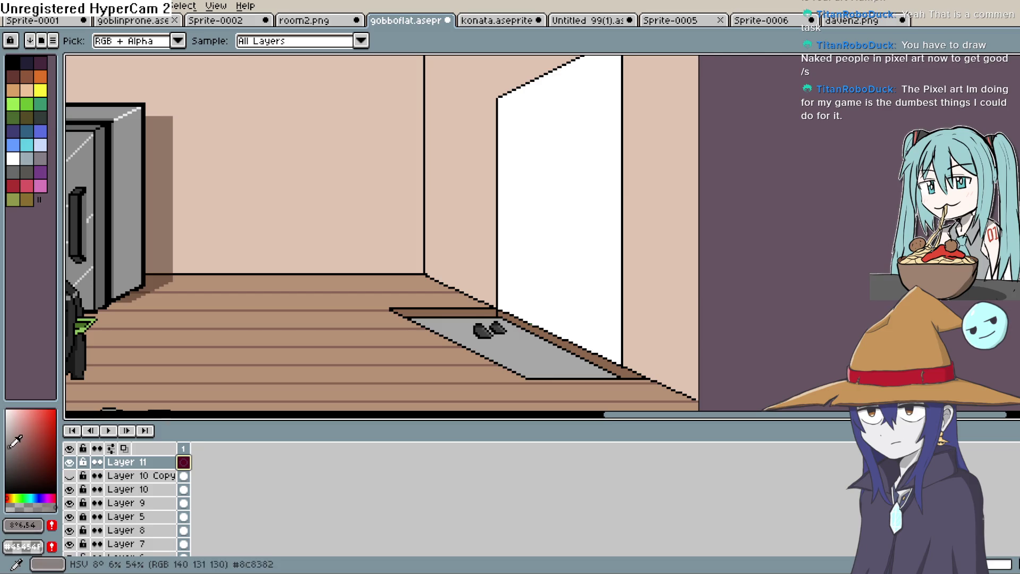
{"action": "left_click", "coordinate": [6, 460]}
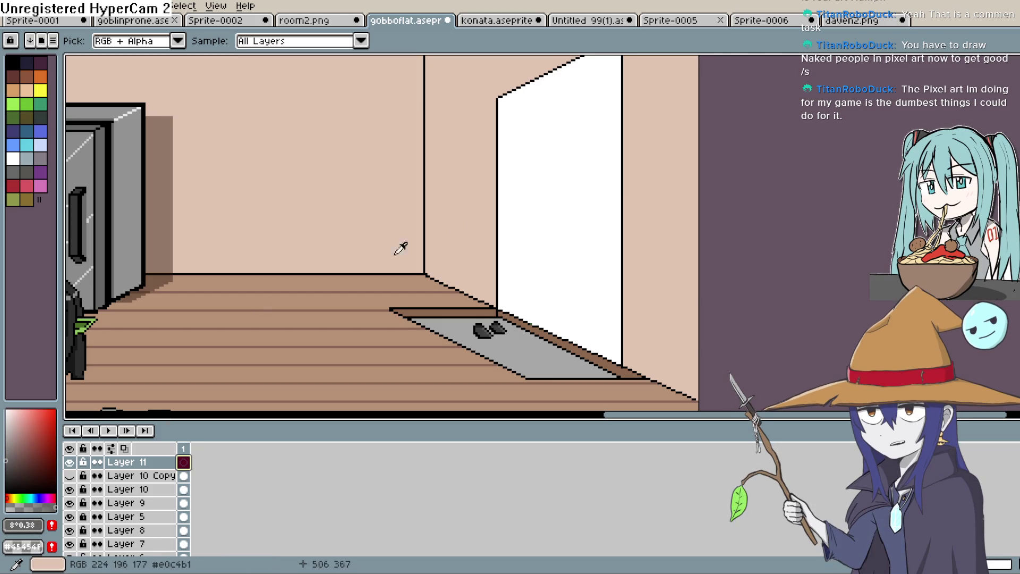
{"action": "key", "text": "g"}
{"action": "key", "text": "shift+g"}
{"action": "mouse_move", "coordinate": [648, 192]}
{"action": "left_mouse_down"}
{"action": "mouse_move", "coordinate": [689, 310]}
{"action": "mouse_move", "coordinate": [569, 286]}
{"action": "mouse_move", "coordinate": [512, 225]}
{"action": "mouse_move", "coordinate": [526, 200]}
{"action": "left_mouse_up"}
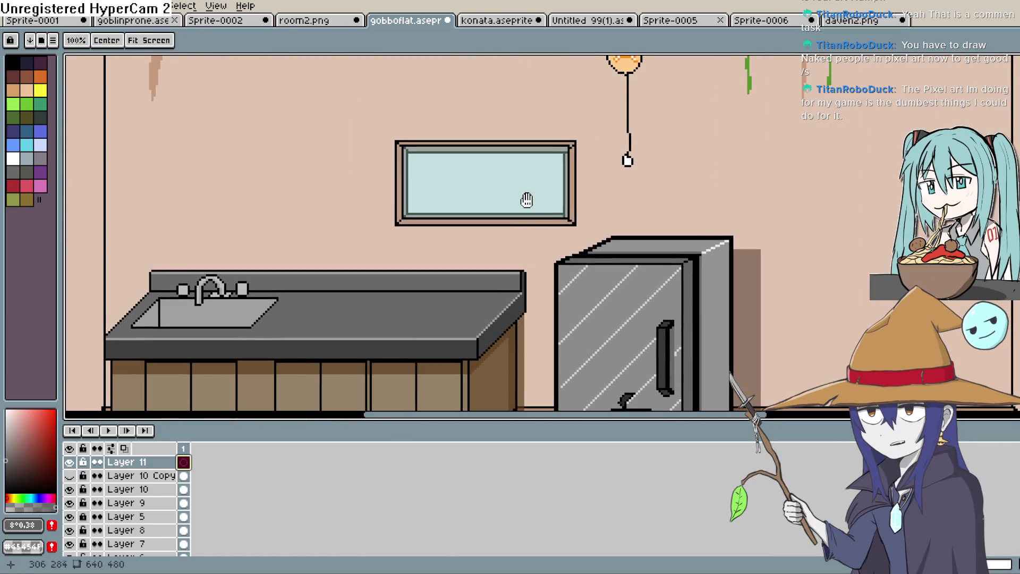
{"action": "scroll", "coordinate": [524, 186], "scroll_direction": "down", "scroll_amount": 1}
{"action": "scroll", "coordinate": [522, 175], "scroll_direction": "up", "scroll_amount": 2}
{"action": "scroll", "coordinate": [522, 175], "scroll_direction": "up", "scroll_amount": 2}
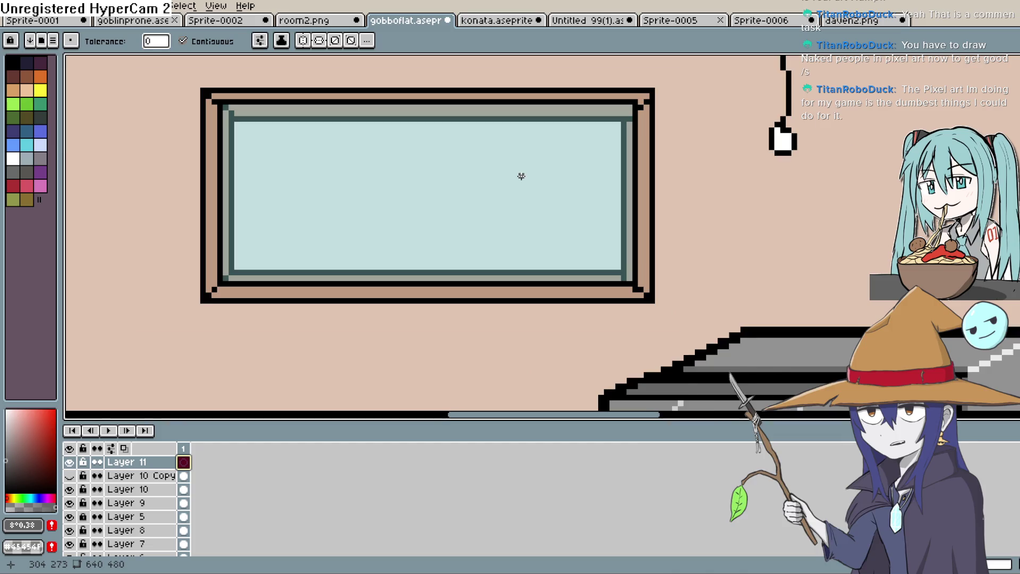
{"action": "mouse_move", "coordinate": [533, 255]}
{"action": "left_mouse_down"}
{"action": "mouse_move", "coordinate": [535, 264]}
{"action": "mouse_move", "coordinate": [507, 242]}
{"action": "mouse_move", "coordinate": [529, 251]}
{"action": "mouse_move", "coordinate": [535, 193]}
{"action": "left_mouse_up"}
{"action": "scroll", "coordinate": [532, 182], "scroll_direction": "down", "scroll_amount": 6}
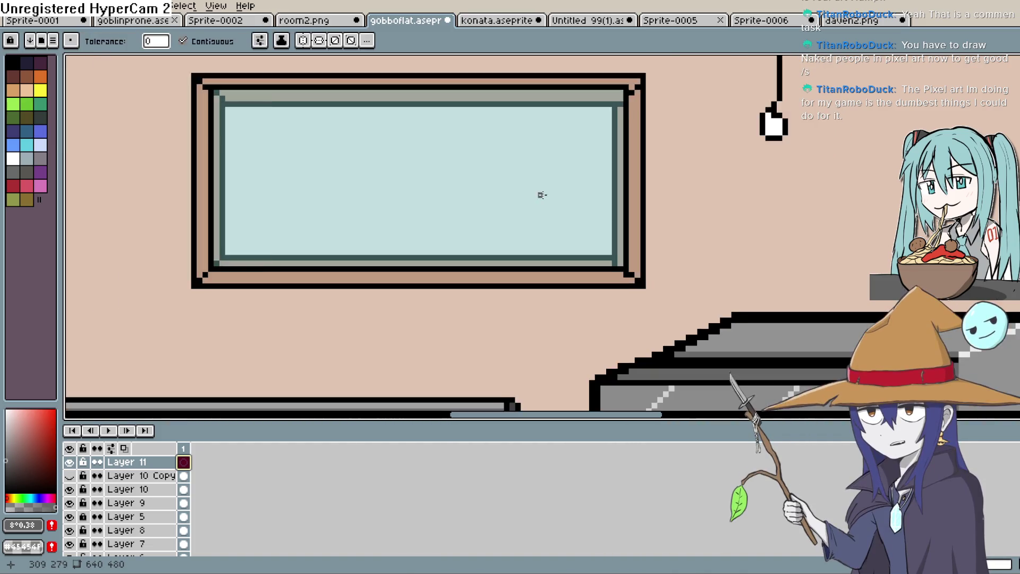
{"action": "scroll", "coordinate": [531, 244], "scroll_direction": "up", "scroll_amount": 2}
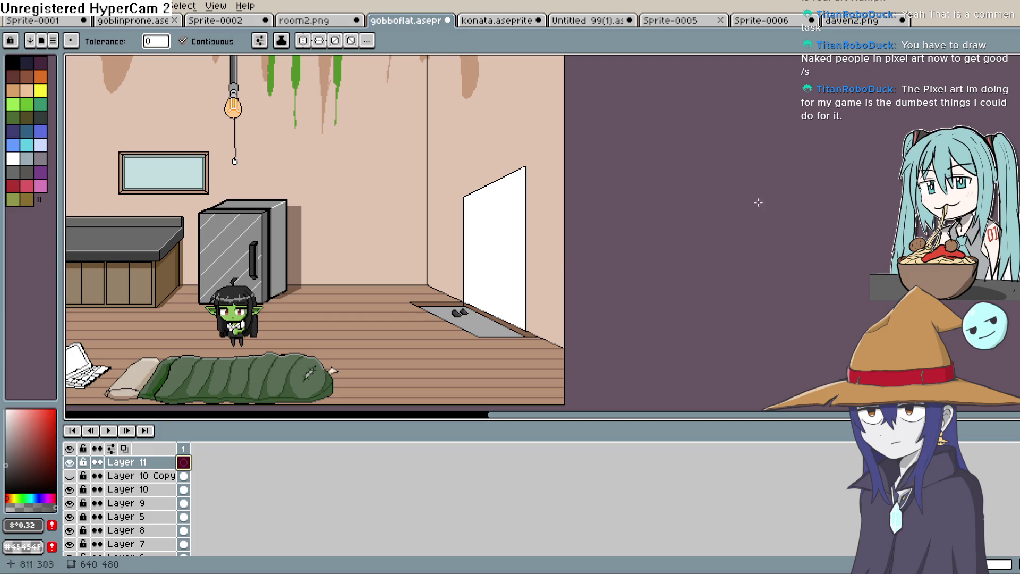
{"action": "left_click", "coordinate": [506, 260]}
{"action": "key", "text": "ctrl+z"}
Fill the door with the lighter grey #b2b2b2.
{"action": "left_click", "coordinate": [6, 435]}
{"action": "left_click", "coordinate": [513, 246]}
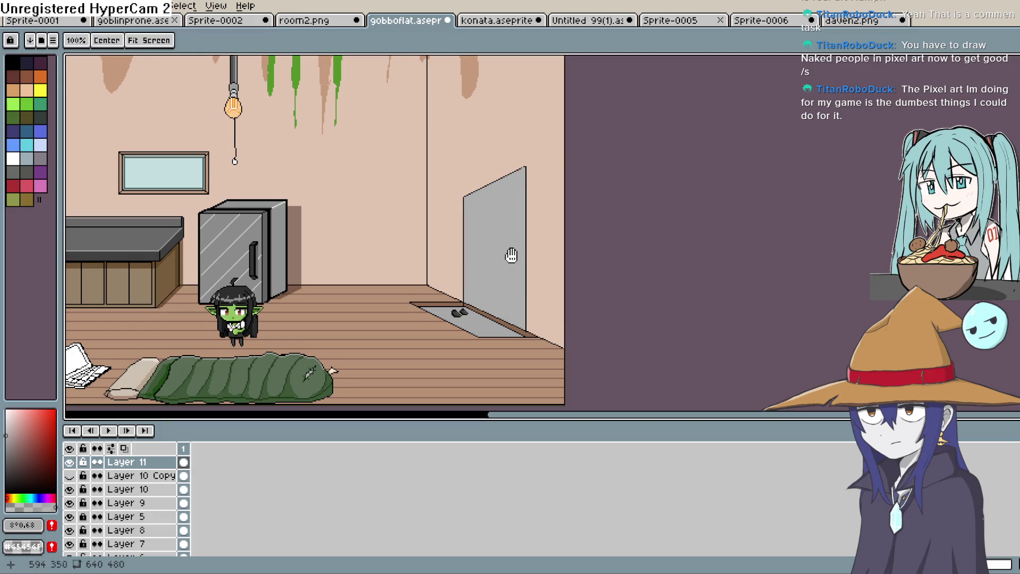
{"action": "scroll", "coordinate": [510, 250], "scroll_direction": "up", "scroll_amount": 3}
{"action": "mouse_move", "coordinate": [451, 278]}
{"action": "left_mouse_down"}
{"action": "mouse_move", "coordinate": [462, 307]}
{"action": "mouse_move", "coordinate": [474, 278]}
{"action": "left_mouse_up"}
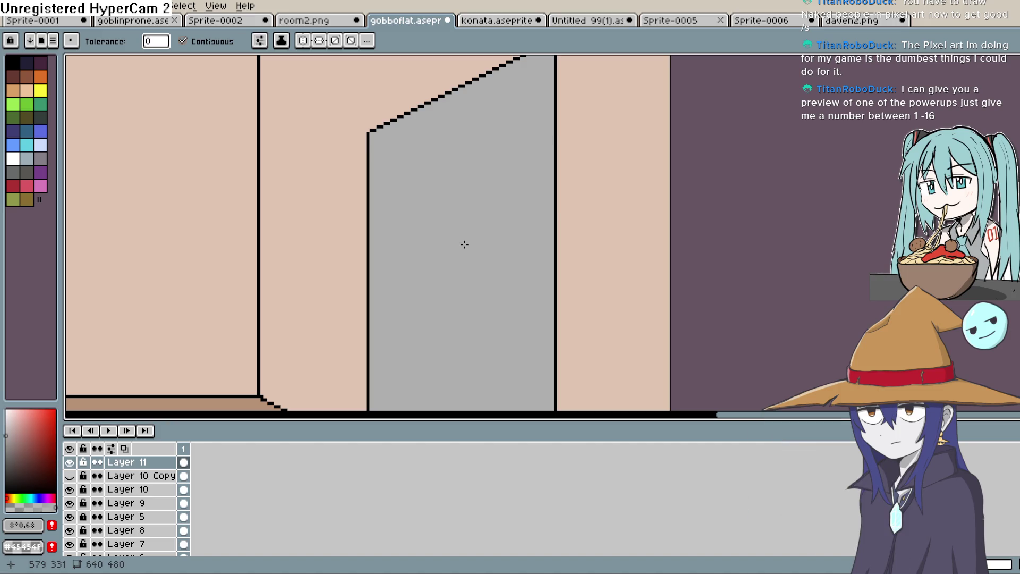
Reset the colour to the door grey, then pick black and zoom in on the door.
{"action": "left_click", "coordinate": [16, 435]}
{"action": "left_click_drag", "start_coordinate": [16, 435], "coordinate": [8, 430]}
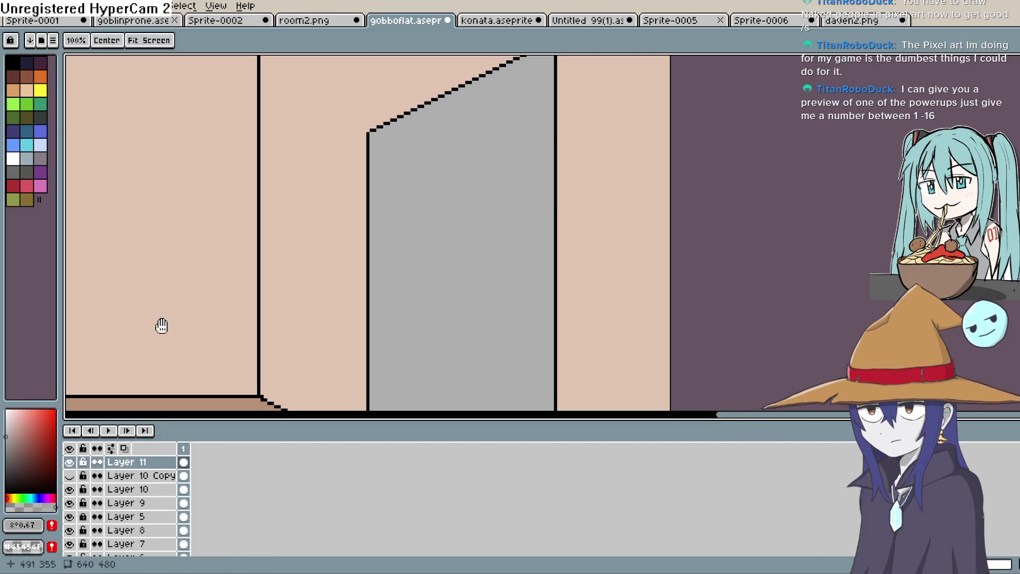
{"action": "scroll", "coordinate": [597, 152], "scroll_direction": "down", "scroll_amount": 3}
{"action": "scroll", "coordinate": [597, 153], "scroll_direction": "left", "scroll_amount": 2}
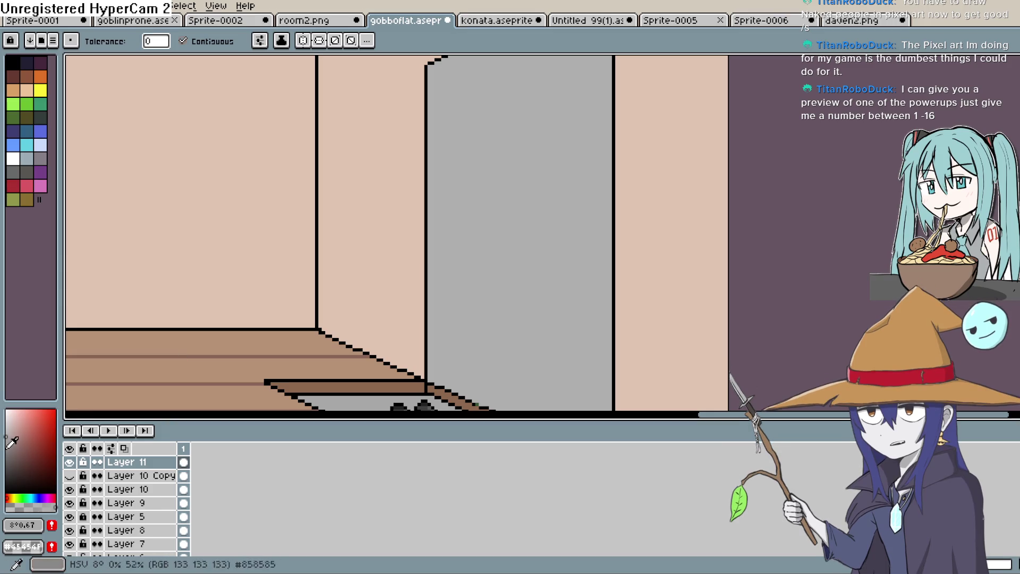
{"action": "left_click", "coordinate": [614, 196], "text": "alt"}
{"action": "key", "text": "b"}
{"action": "key", "text": "z"}
{"action": "left_click", "coordinate": [500, 209]}
{"action": "key", "text": "b"}
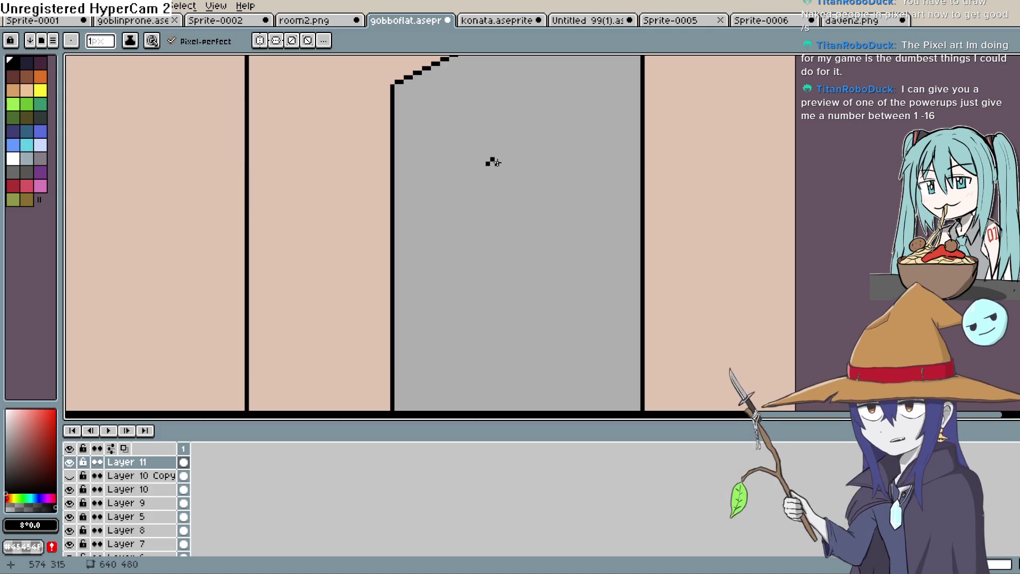
Place a black outline pixel on the door with a pale blue centre pixel.
{"action": "left_click", "coordinate": [493, 168]}
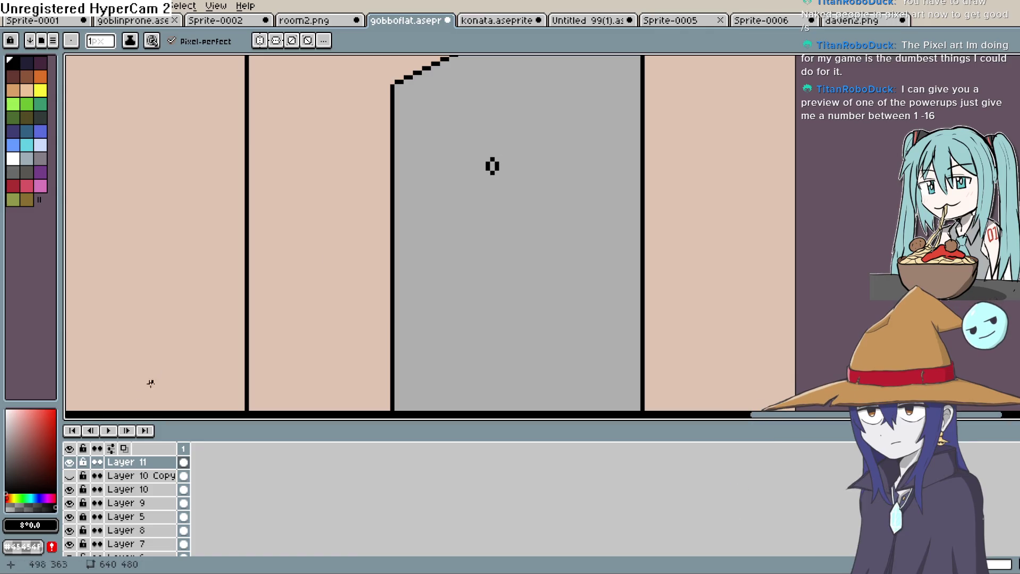
{"action": "left_click", "coordinate": [27, 149]}
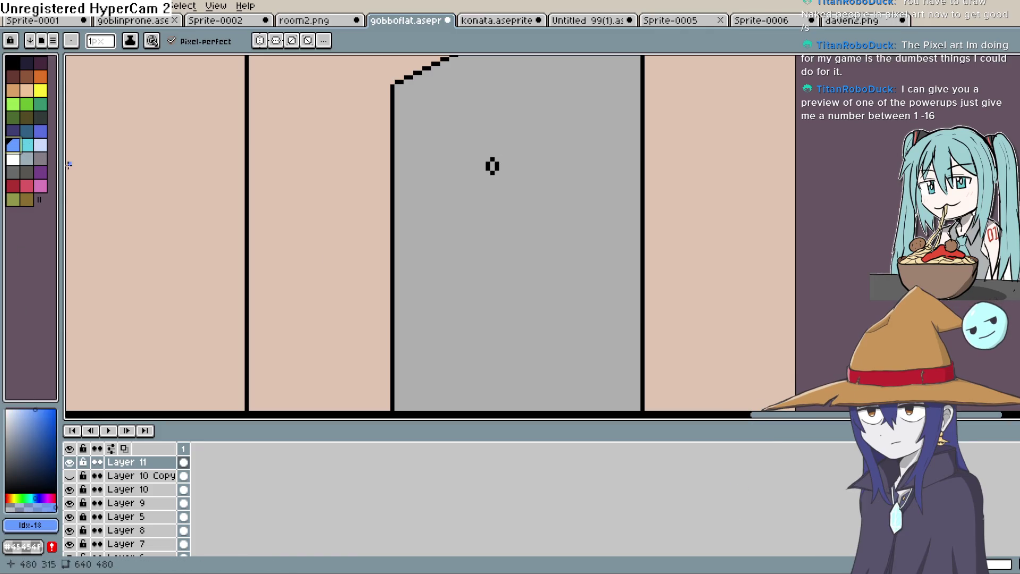
{"action": "left_click", "coordinate": [492, 166]}
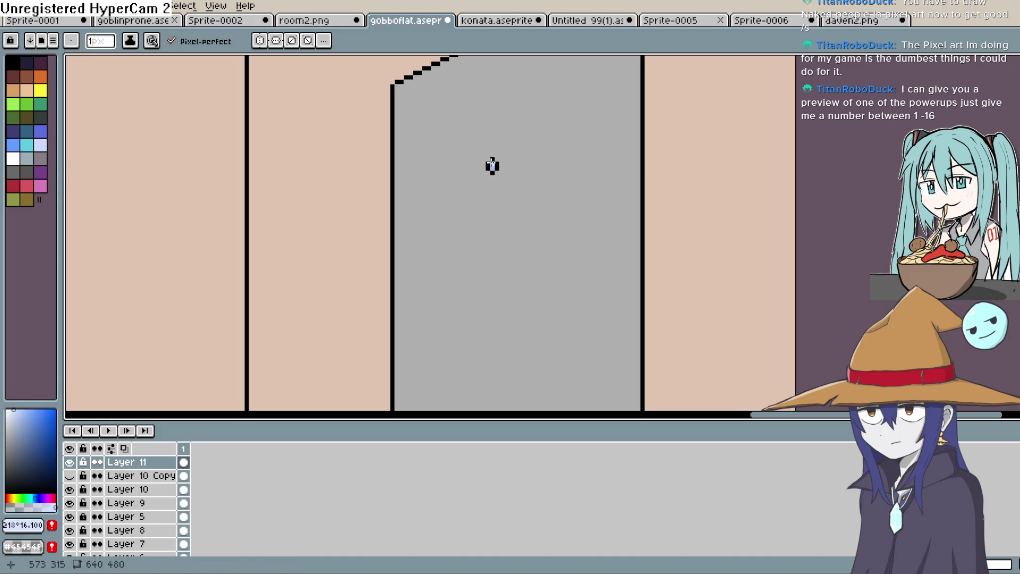
{"action": "scroll", "coordinate": [514, 130], "scroll_direction": "down", "scroll_amount": 1}
{"action": "scroll", "coordinate": [553, 125], "scroll_direction": "up", "scroll_amount": 2}
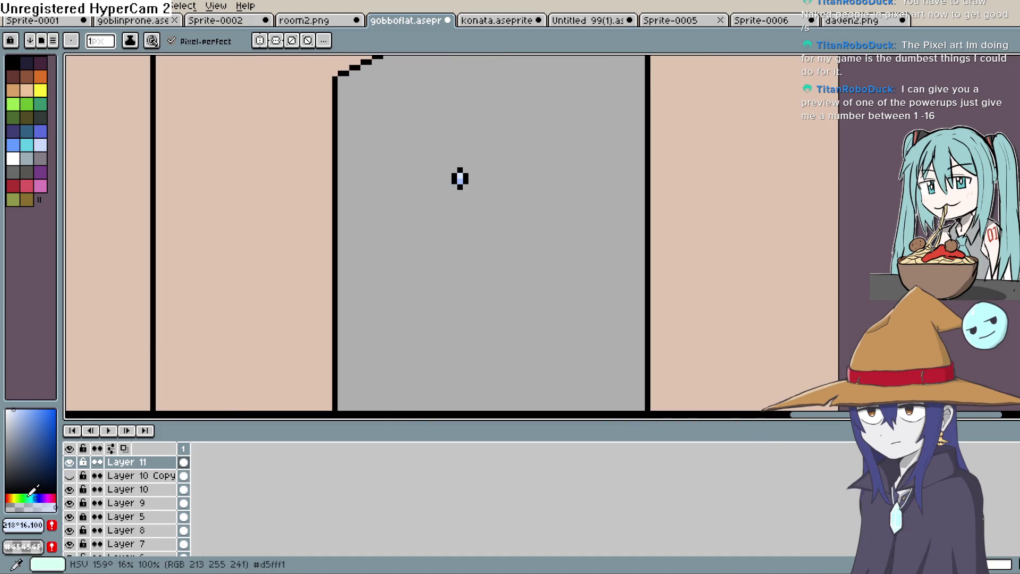
Pick a light tan gold and paint gold pixels around the knob outline.
{"action": "left_click", "coordinate": [11, 498]}
{"action": "left_click", "coordinate": [25, 443]}
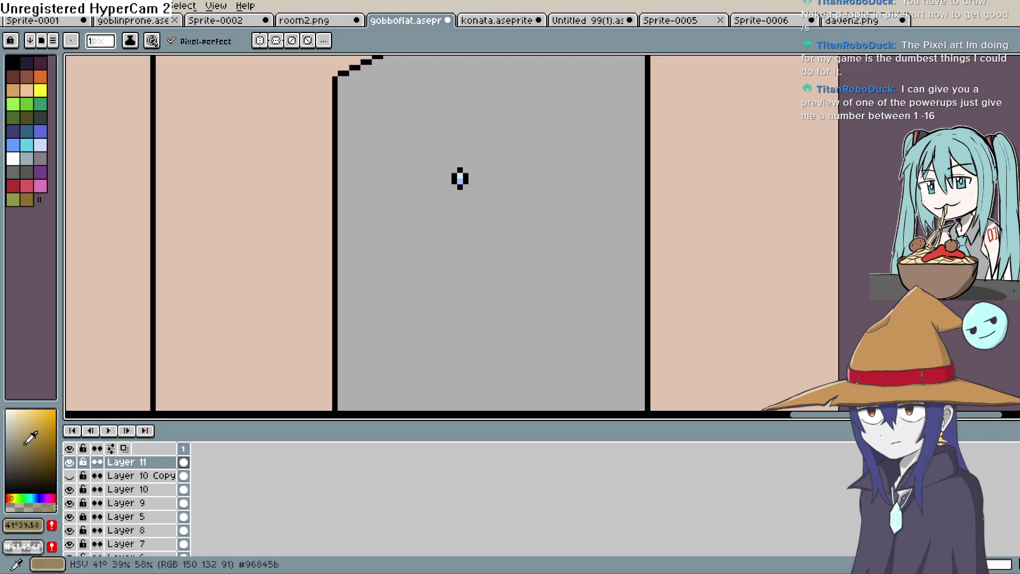
{"action": "left_click", "coordinate": [26, 433]}
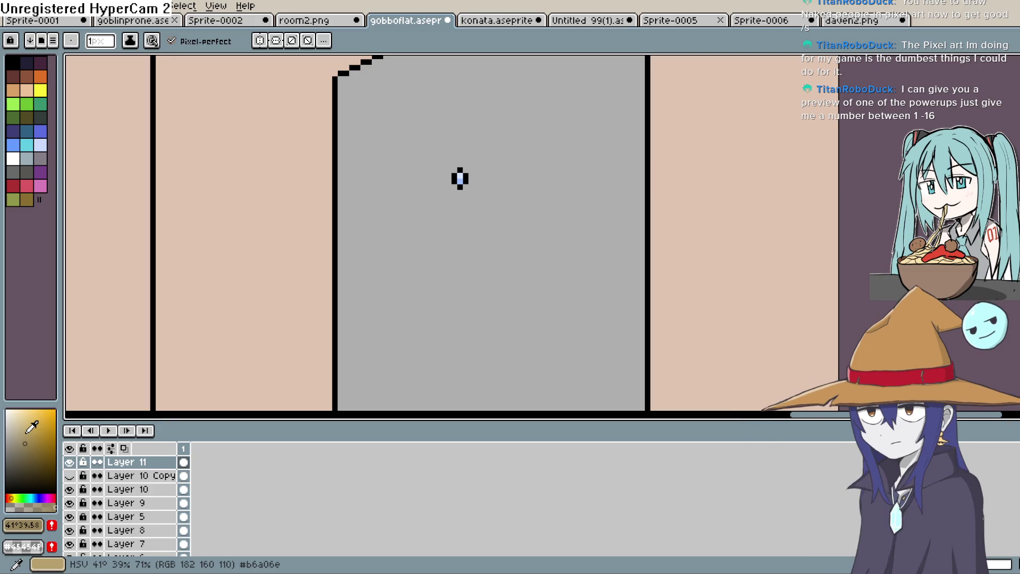
{"action": "scroll", "coordinate": [456, 163], "scroll_direction": "up", "scroll_amount": 2}
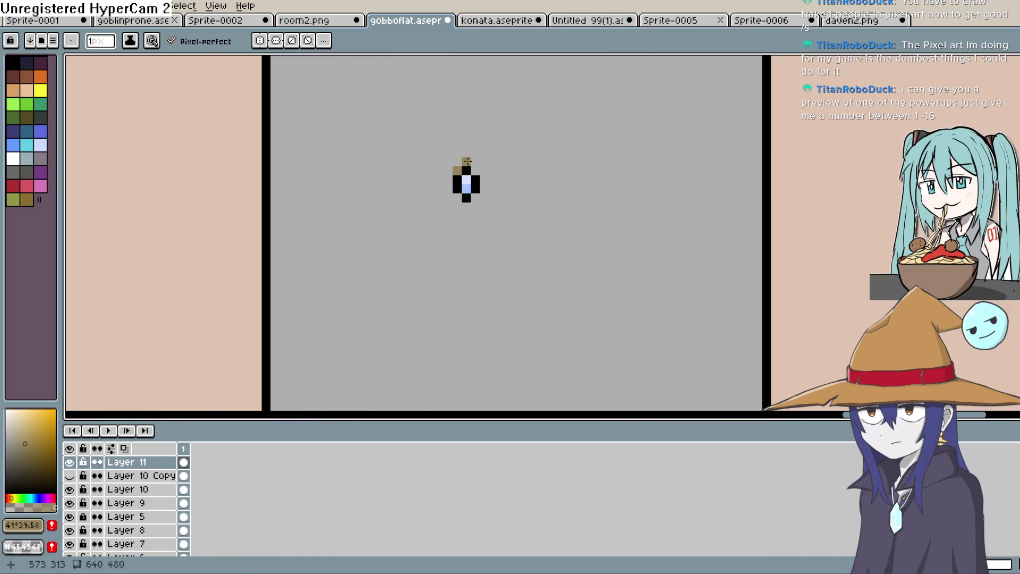
{"action": "left_click_drag", "start_coordinate": [485, 180], "coordinate": [467, 207]}
{"action": "left_click", "coordinate": [500, 190]}
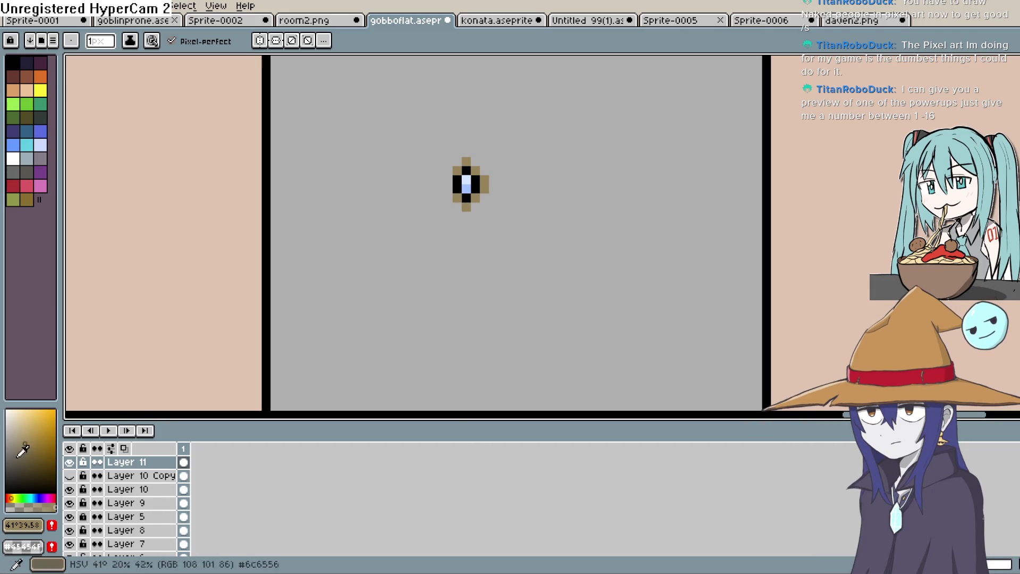
Test reddish-brown shading on the knob's bottom, then repaint it gold and add a left-side pixel.
{"action": "left_click", "coordinate": [45, 439]}
{"action": "left_click", "coordinate": [10, 498]}
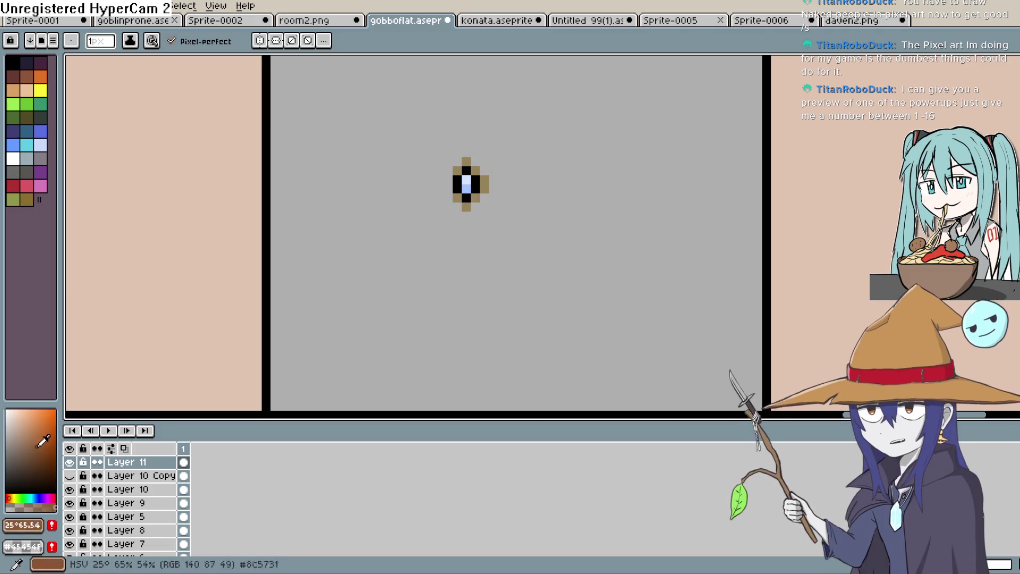
{"action": "left_click", "coordinate": [466, 207]}
{"action": "left_click", "coordinate": [28, 421]}
{"action": "left_click", "coordinate": [11, 497]}
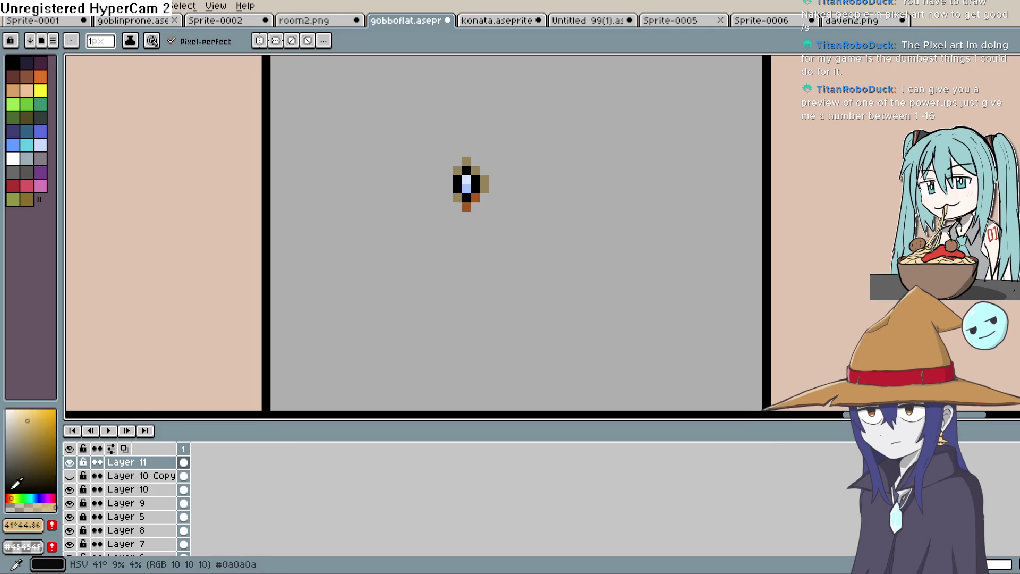
{"action": "mouse_move", "coordinate": [466, 206]}
{"action": "left_mouse_down"}
{"action": "mouse_move", "coordinate": [476, 198]}
{"action": "mouse_move", "coordinate": [470, 162]}
{"action": "mouse_move", "coordinate": [462, 167]}
{"action": "left_mouse_up"}
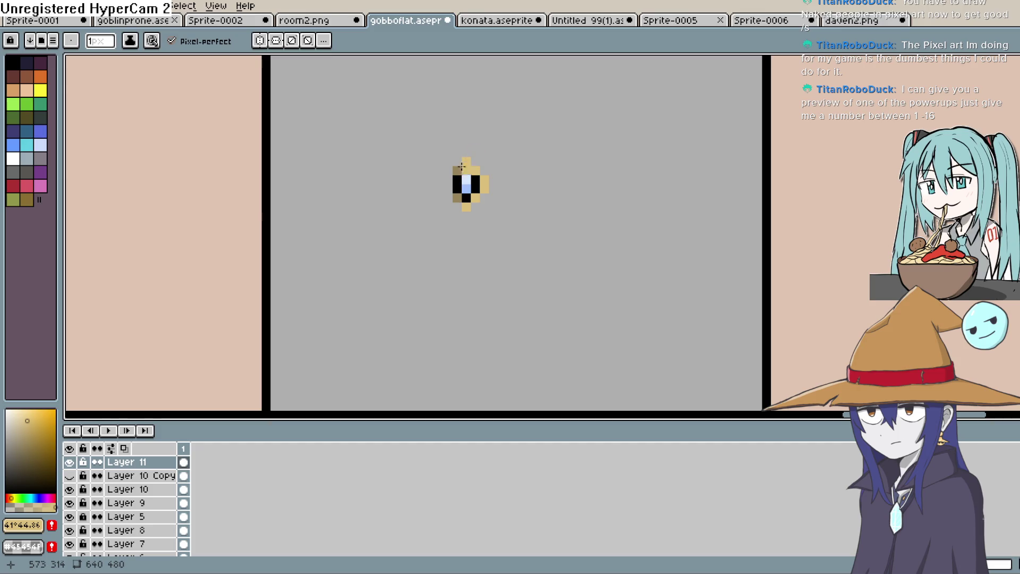
{"action": "left_click", "coordinate": [449, 180]}
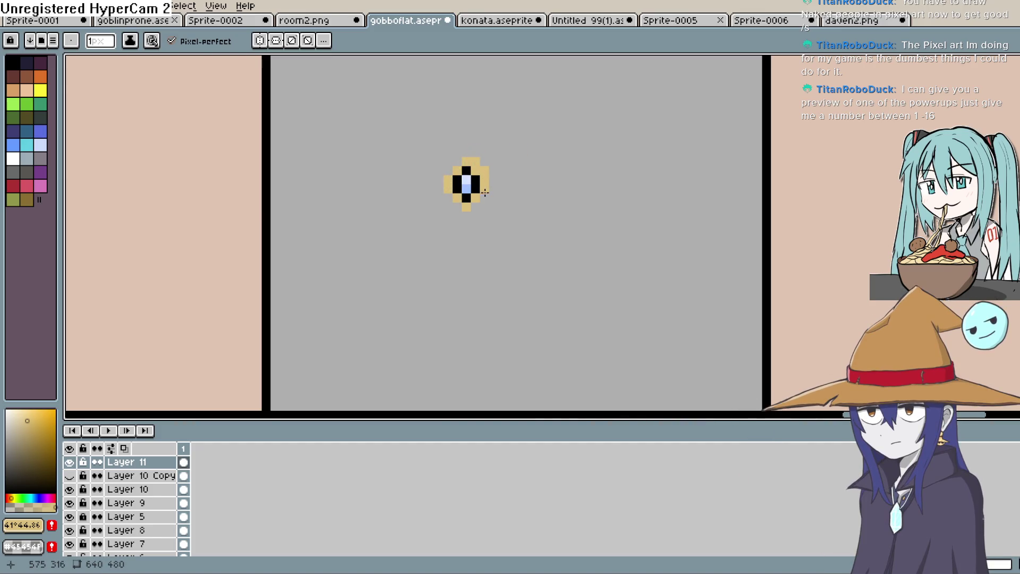
{"action": "scroll", "coordinate": [476, 204], "scroll_direction": "down", "scroll_amount": 5}
{"action": "mouse_move", "coordinate": [604, 175]}
{"action": "left_mouse_down"}
{"action": "mouse_move", "coordinate": [520, 206]}
{"action": "mouse_move", "coordinate": [526, 201]}
{"action": "left_mouse_up"}
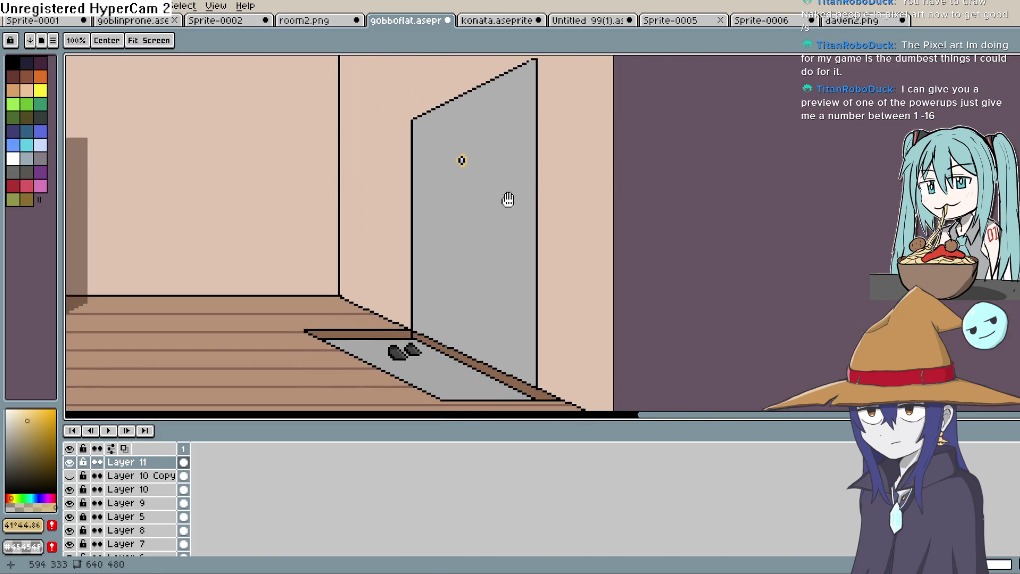
{"action": "scroll", "coordinate": [512, 220], "scroll_direction": "up", "scroll_amount": 1}
{"action": "scroll", "coordinate": [512, 219], "scroll_direction": "up", "scroll_amount": 1}
{"action": "left_click_drag", "start_coordinate": [460, 216], "coordinate": [492, 219]}
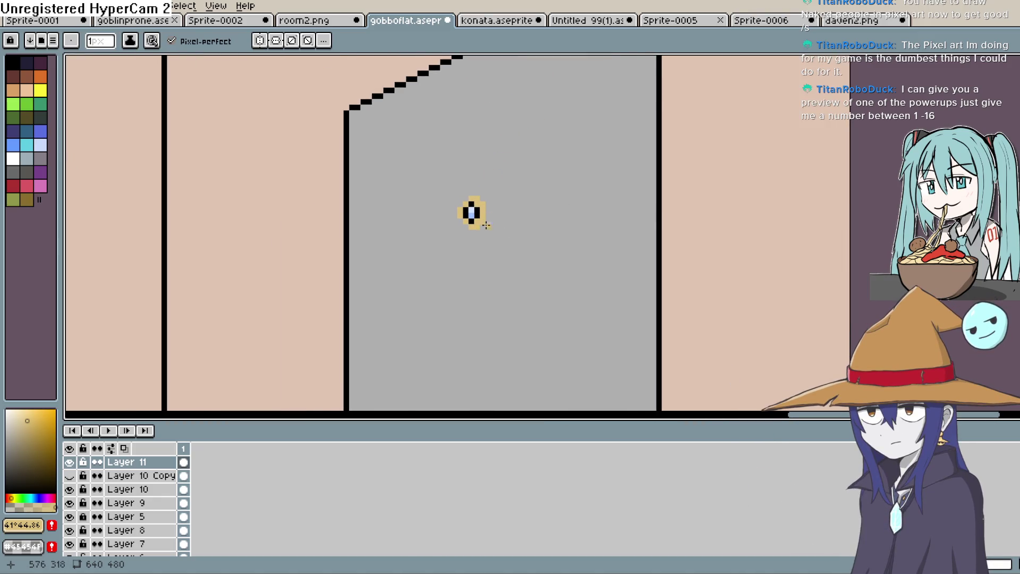
{"action": "scroll", "coordinate": [487, 225], "scroll_direction": "down", "scroll_amount": 3}
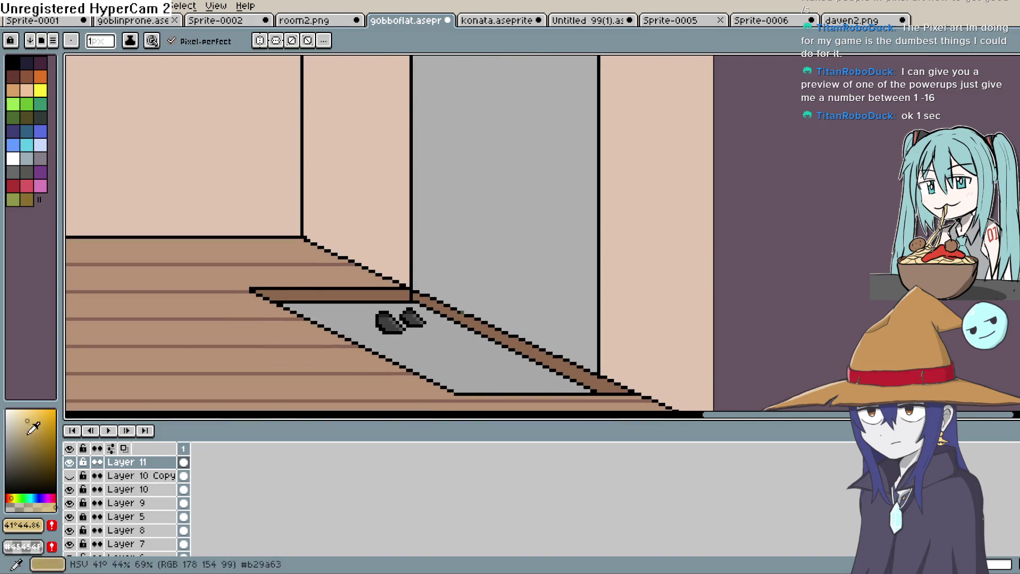
{"action": "mouse_move", "coordinate": [590, 187]}
{"action": "left_mouse_down"}
{"action": "mouse_move", "coordinate": [497, 207]}
{"action": "mouse_move", "coordinate": [470, 197]}
{"action": "left_mouse_up"}
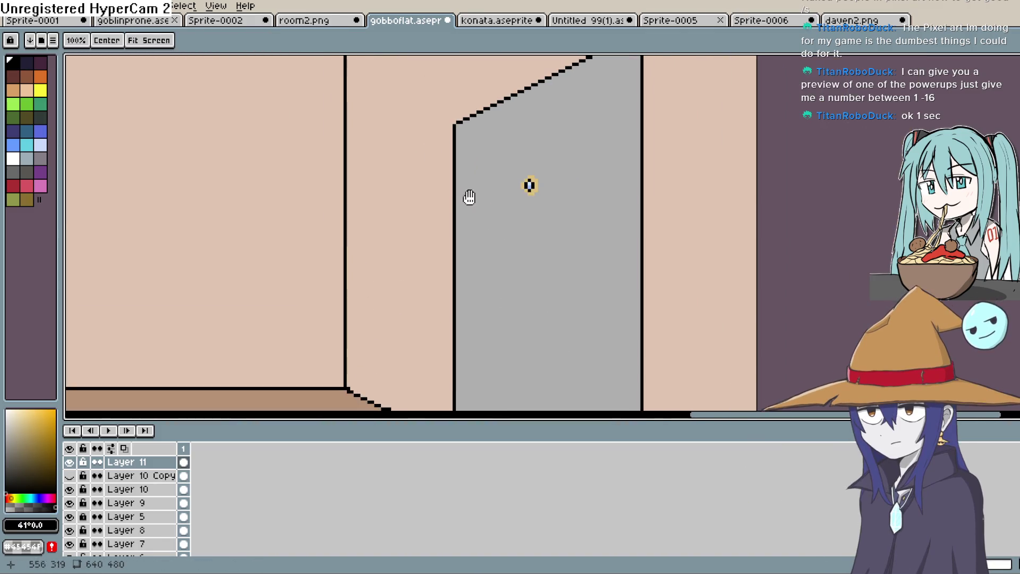
{"action": "key", "text": "b"}
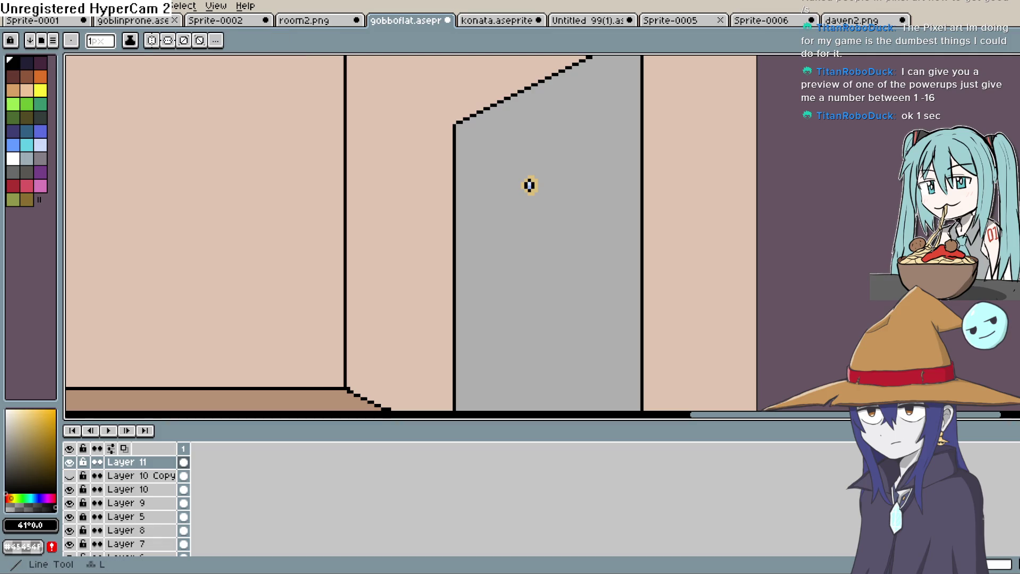
{"action": "mouse_move", "coordinate": [439, 183]}
{"action": "left_mouse_down"}
{"action": "mouse_move", "coordinate": [406, 200]}
{"action": "mouse_move", "coordinate": [402, 177]}
{"action": "mouse_move", "coordinate": [440, 205]}
{"action": "left_mouse_up"}
{"action": "key", "text": "ctrl+z"}
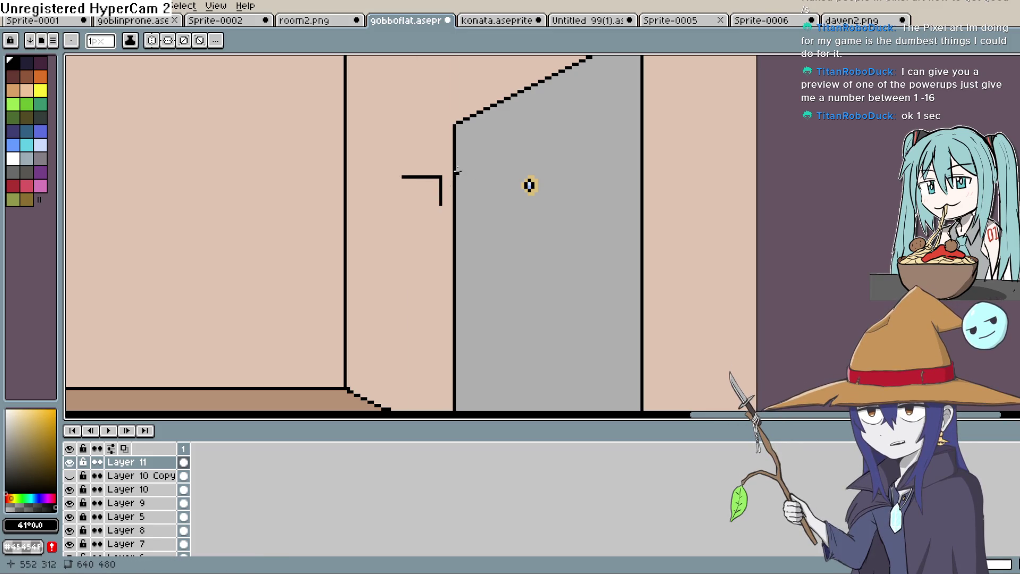
{"action": "key", "text": "ctrl+z"}
{"action": "key", "text": "ctrl+z"}
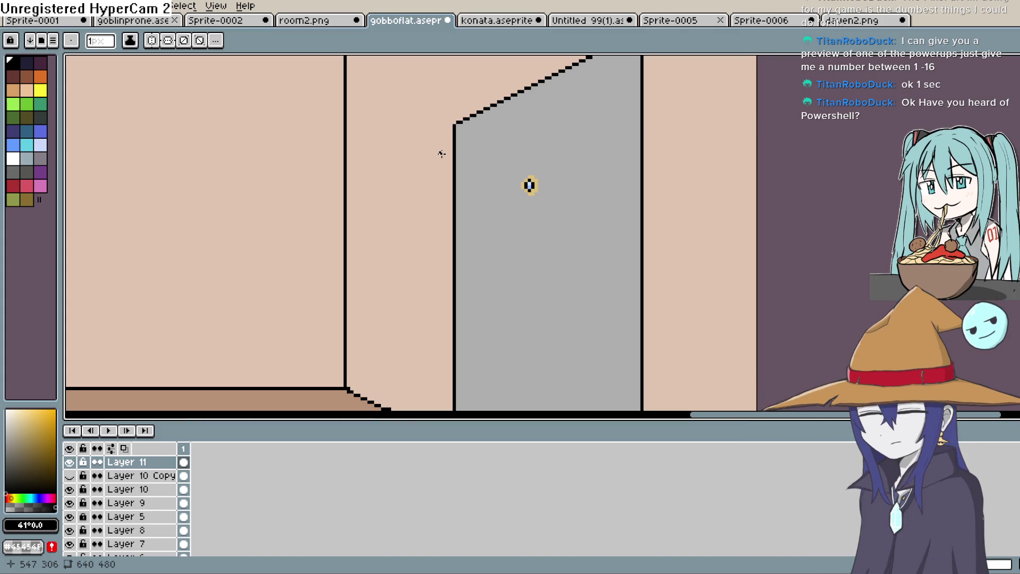
Frame the door and knob, then undo a trial stroke on the wall left of the door.
{"action": "mouse_move", "coordinate": [517, 290]}
{"action": "left_mouse_down"}
{"action": "mouse_move", "coordinate": [615, 196]}
{"action": "mouse_move", "coordinate": [661, 185]}
{"action": "mouse_move", "coordinate": [652, 124]}
{"action": "mouse_move", "coordinate": [619, 230]}
{"action": "left_mouse_up"}
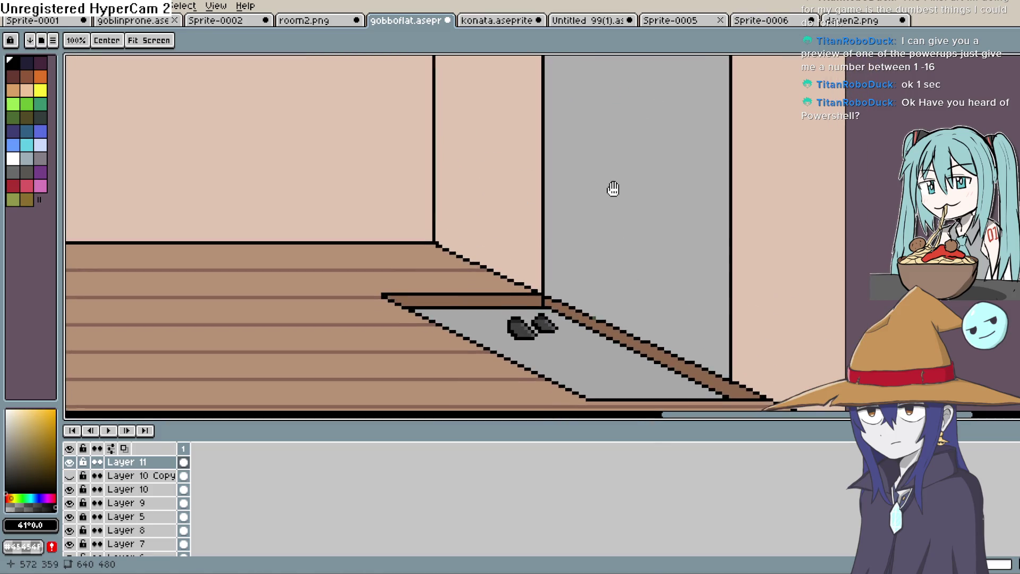
{"action": "left_click_drag", "start_coordinate": [613, 189], "coordinate": [601, 254]}
{"action": "left_click_drag", "start_coordinate": [533, 209], "coordinate": [546, 272]}
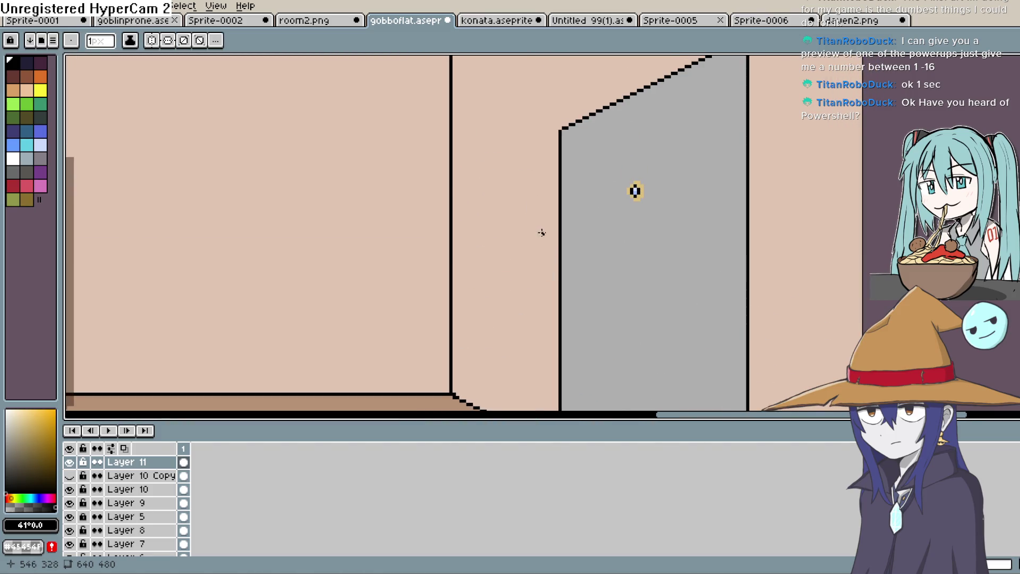
{"action": "mouse_move", "coordinate": [603, 210]}
{"action": "left_mouse_down"}
{"action": "mouse_move", "coordinate": [617, 235]}
{"action": "mouse_move", "coordinate": [654, 212]}
{"action": "mouse_move", "coordinate": [659, 224]}
{"action": "mouse_move", "coordinate": [616, 248]}
{"action": "mouse_move", "coordinate": [577, 215]}
{"action": "left_mouse_up"}
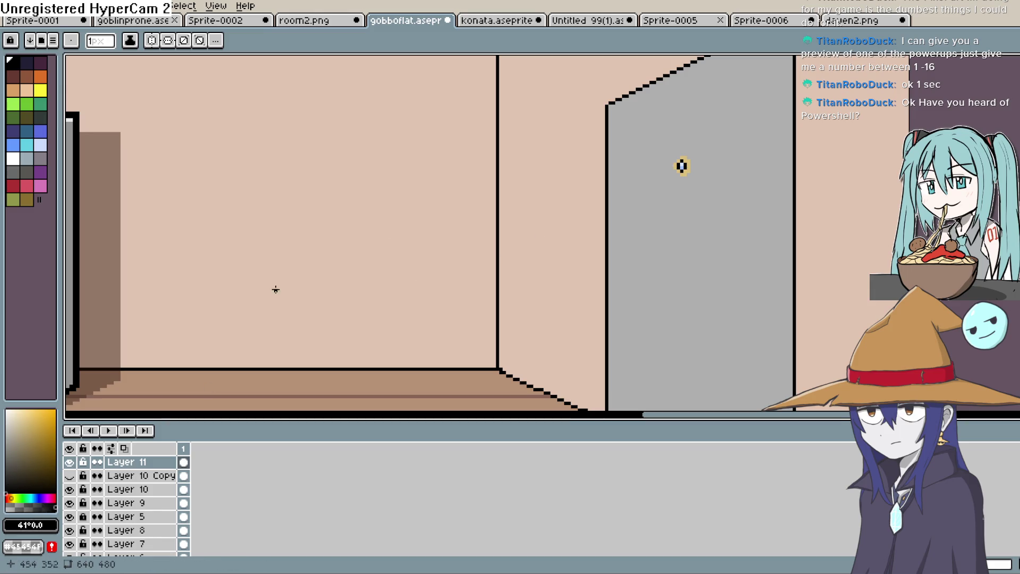
{"action": "mouse_move", "coordinate": [597, 178]}
{"action": "left_mouse_down"}
{"action": "mouse_move", "coordinate": [567, 172]}
{"action": "mouse_move", "coordinate": [587, 187]}
{"action": "mouse_move", "coordinate": [603, 180]}
{"action": "mouse_move", "coordinate": [585, 264]}
{"action": "mouse_move", "coordinate": [552, 182]}
{"action": "mouse_move", "coordinate": [569, 216]}
{"action": "mouse_move", "coordinate": [539, 227]}
{"action": "mouse_move", "coordinate": [552, 232]}
{"action": "left_mouse_up"}
{"action": "key", "text": "ctrl+z"}
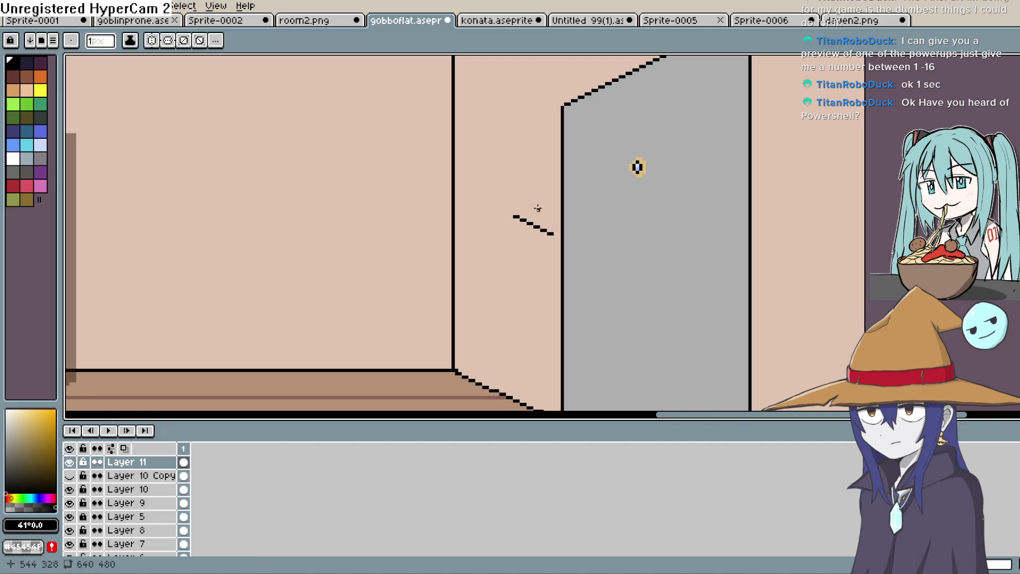
Draw the box's vertical left side and top edge beside the door, undoing a misplaced edge.
{"action": "left_click_drag", "start_coordinate": [514, 216], "coordinate": [514, 188]}
{"action": "left_click_drag", "start_coordinate": [516, 184], "coordinate": [552, 196]}
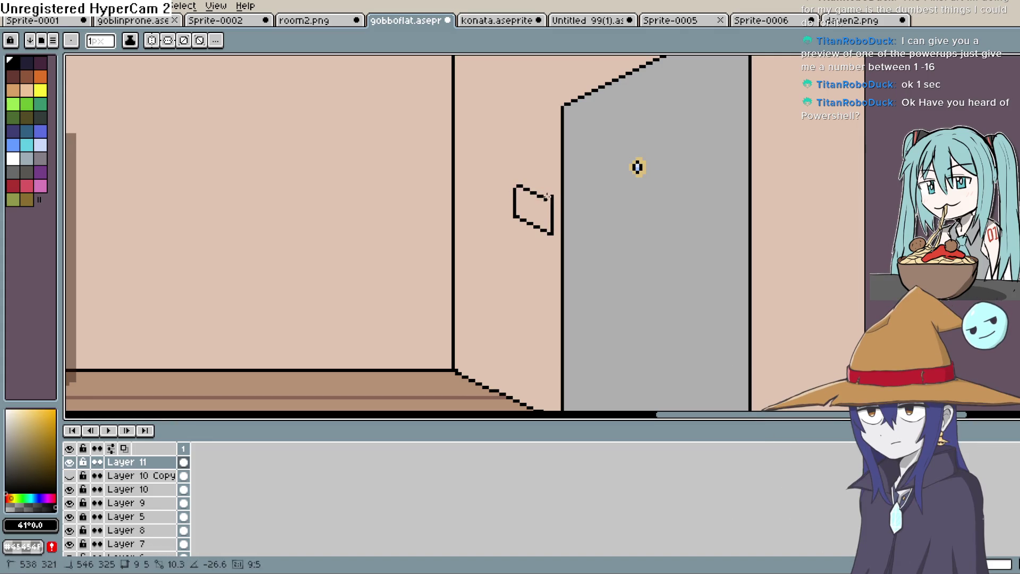
{"action": "key", "text": "space"}
{"action": "left_click_drag", "start_coordinate": [607, 242], "coordinate": [602, 225]}
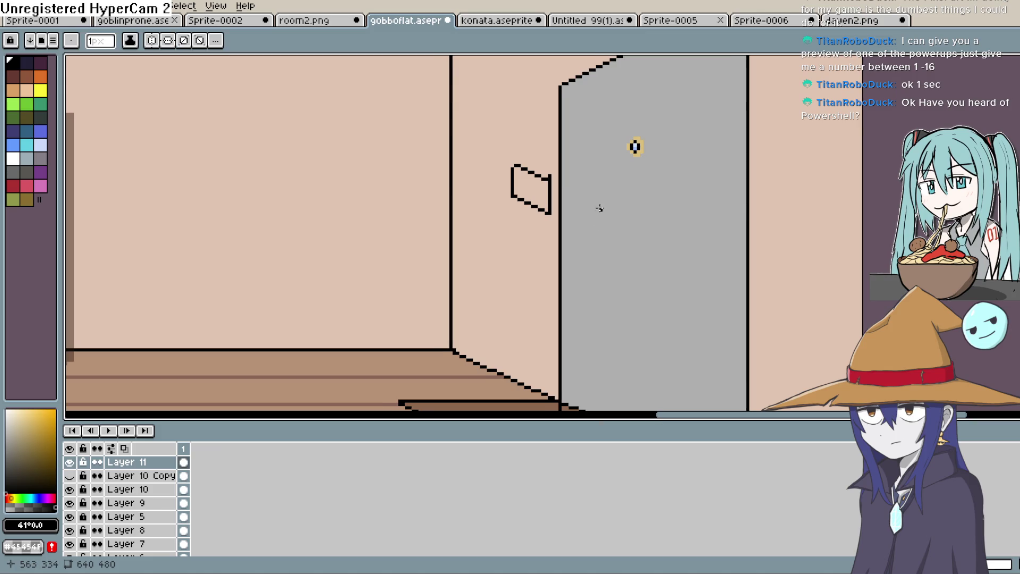
{"action": "key", "text": "space"}
{"action": "mouse_move", "coordinate": [606, 190]}
{"action": "left_mouse_down"}
{"action": "mouse_move", "coordinate": [592, 268]}
{"action": "mouse_move", "coordinate": [590, 225]}
{"action": "mouse_move", "coordinate": [604, 209]}
{"action": "left_mouse_up"}
{"action": "key", "text": "ctrl+z"}
{"action": "key", "text": "ctrl+z"}
{"action": "key", "text": "ctrl+z"}
{"action": "key", "text": "ctrl+z"}
{"action": "mouse_move", "coordinate": [548, 179]}
{"action": "left_mouse_down"}
{"action": "mouse_move", "coordinate": [519, 177]}
{"action": "mouse_move", "coordinate": [506, 200]}
{"action": "mouse_move", "coordinate": [550, 208]}
{"action": "mouse_move", "coordinate": [506, 226]}
{"action": "mouse_move", "coordinate": [550, 208]}
{"action": "left_mouse_up"}
Undo the box's lower lines and leftover diagonal beside the door, then return to the Pencil.
{"action": "scroll", "coordinate": [635, 200], "scroll_direction": "down", "scroll_amount": 3}
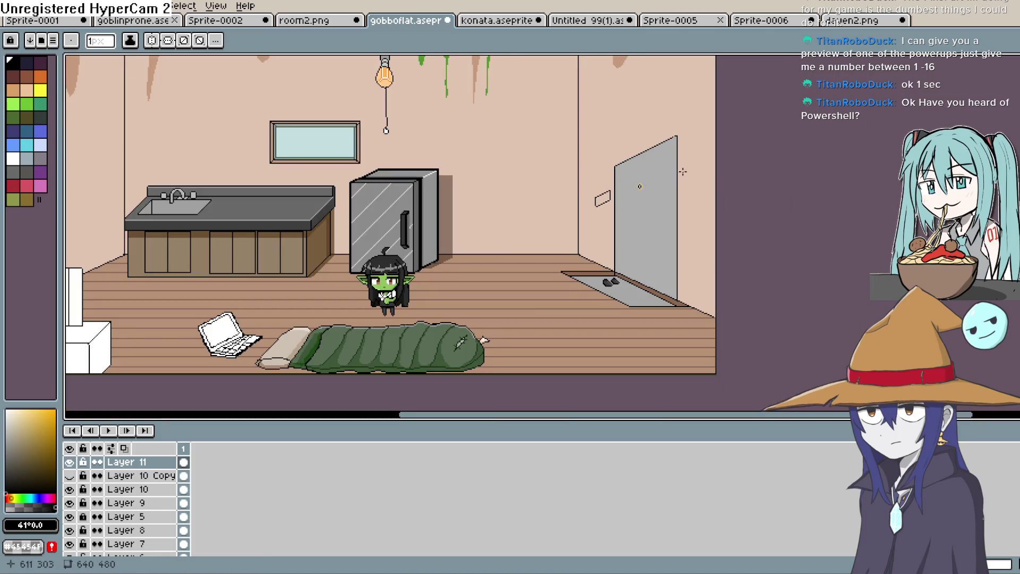
{"action": "key", "text": "ctrl+z"}
{"action": "key", "text": "ctrl+z"}
{"action": "key", "text": "ctrl+z"}
{"action": "left_click_drag", "start_coordinate": [683, 171], "coordinate": [609, 199]}
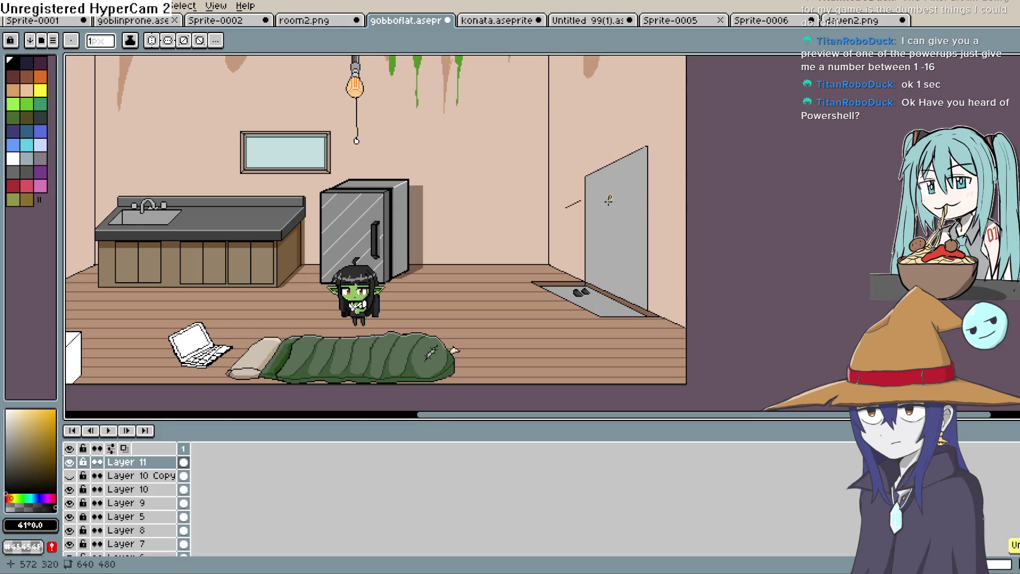
{"action": "key", "text": "ctrl+z"}
{"action": "key", "text": "b"}
{"action": "left_click_drag", "start_coordinate": [592, 204], "coordinate": [564, 247]}
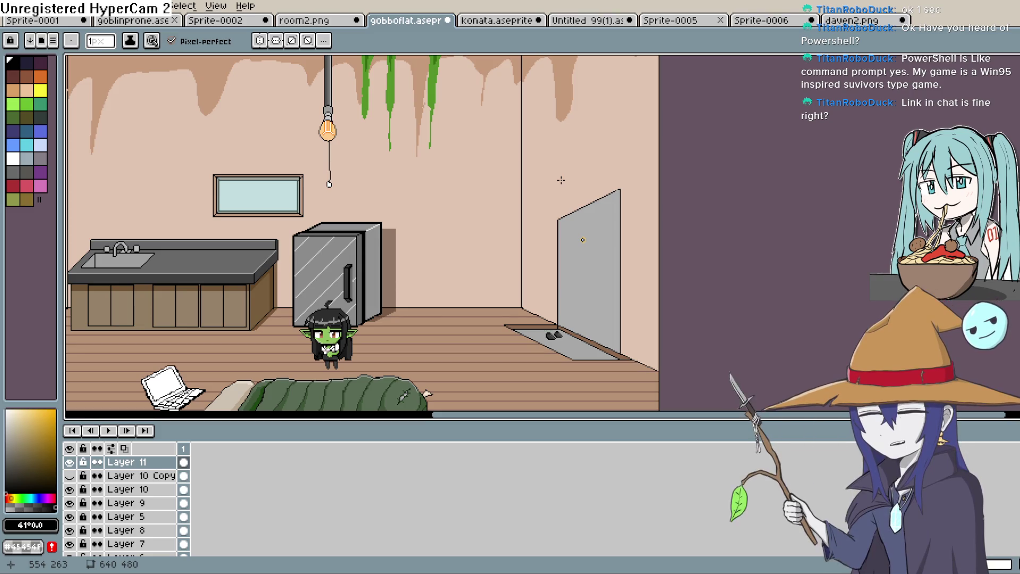
{"action": "key", "text": "t"}
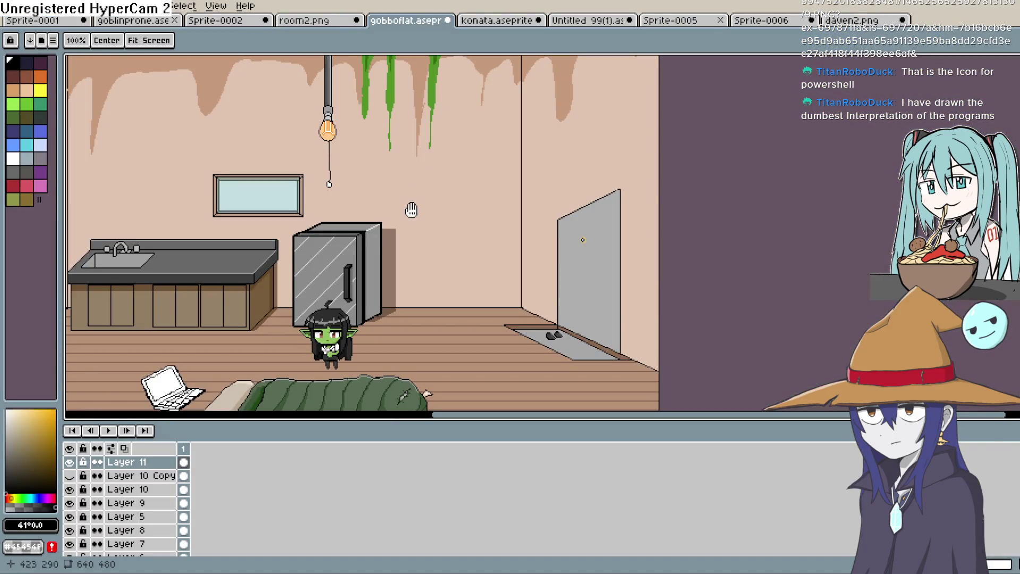
Zoom in on the grey door, undo the stray freehand circle, and centre the door in view.
{"action": "scroll", "coordinate": [604, 221], "scroll_direction": "down", "scroll_amount": 1}
{"action": "scroll", "coordinate": [603, 221], "scroll_direction": "up", "scroll_amount": 1}
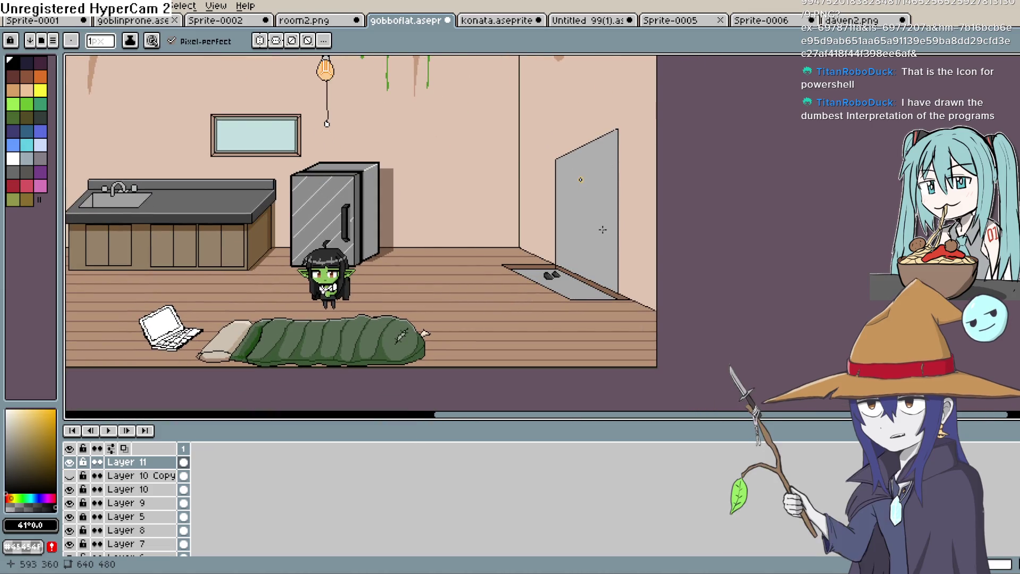
{"action": "scroll", "coordinate": [603, 221], "scroll_direction": "up", "scroll_amount": 2}
{"action": "scroll", "coordinate": [604, 225], "scroll_direction": "up", "scroll_amount": 1}
{"action": "mouse_move", "coordinate": [610, 208]}
{"action": "left_mouse_down"}
{"action": "mouse_move", "coordinate": [556, 198]}
{"action": "mouse_move", "coordinate": [562, 266]}
{"action": "mouse_move", "coordinate": [535, 273]}
{"action": "mouse_move", "coordinate": [587, 271]}
{"action": "mouse_move", "coordinate": [590, 243]}
{"action": "mouse_move", "coordinate": [517, 208]}
{"action": "mouse_move", "coordinate": [524, 190]}
{"action": "left_mouse_up"}
{"action": "key", "text": "ctrl+z"}
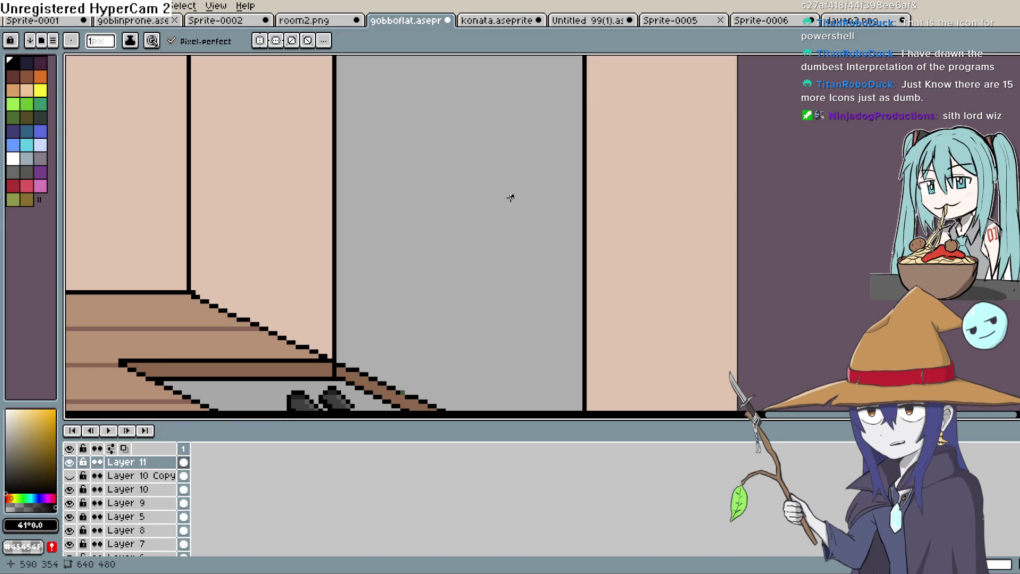
{"action": "mouse_move", "coordinate": [610, 243]}
{"action": "left_mouse_down"}
{"action": "mouse_move", "coordinate": [558, 278]}
{"action": "mouse_move", "coordinate": [519, 225]}
{"action": "left_mouse_up"}
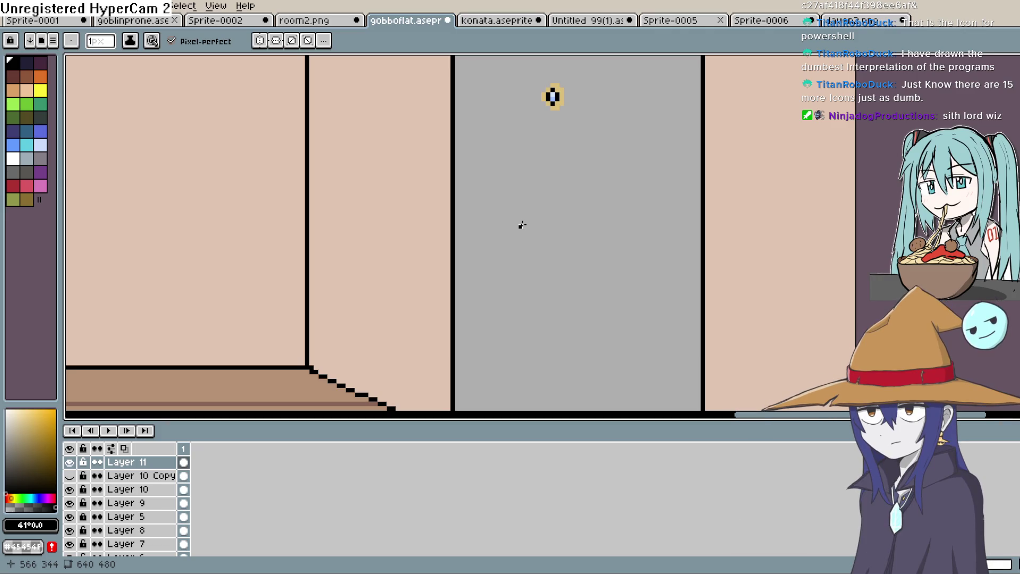
{"action": "key", "text": "space"}
{"action": "left_click_drag", "start_coordinate": [528, 212], "coordinate": [454, 158]}
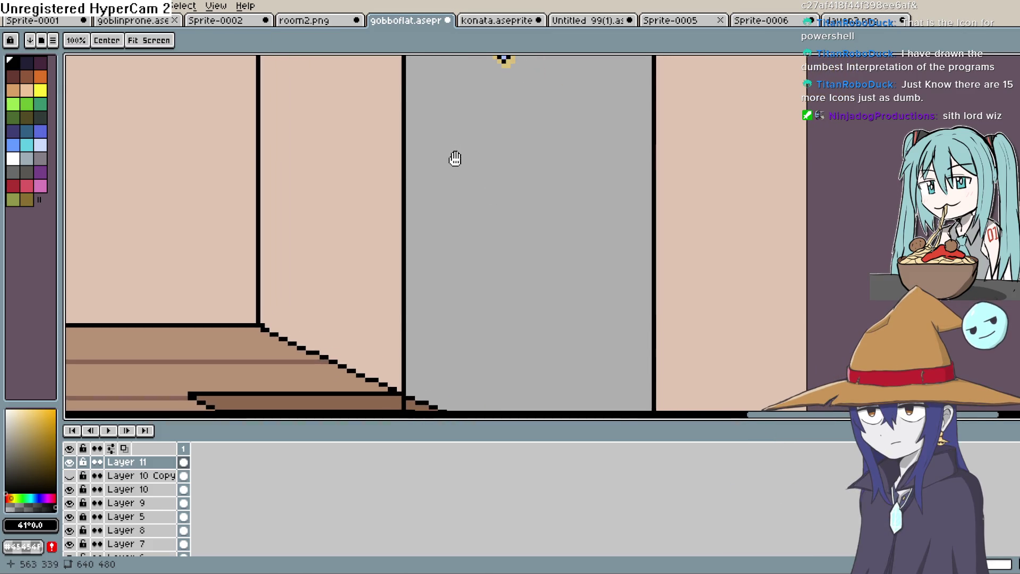
{"action": "left_click_drag", "start_coordinate": [539, 183], "coordinate": [460, 203]}
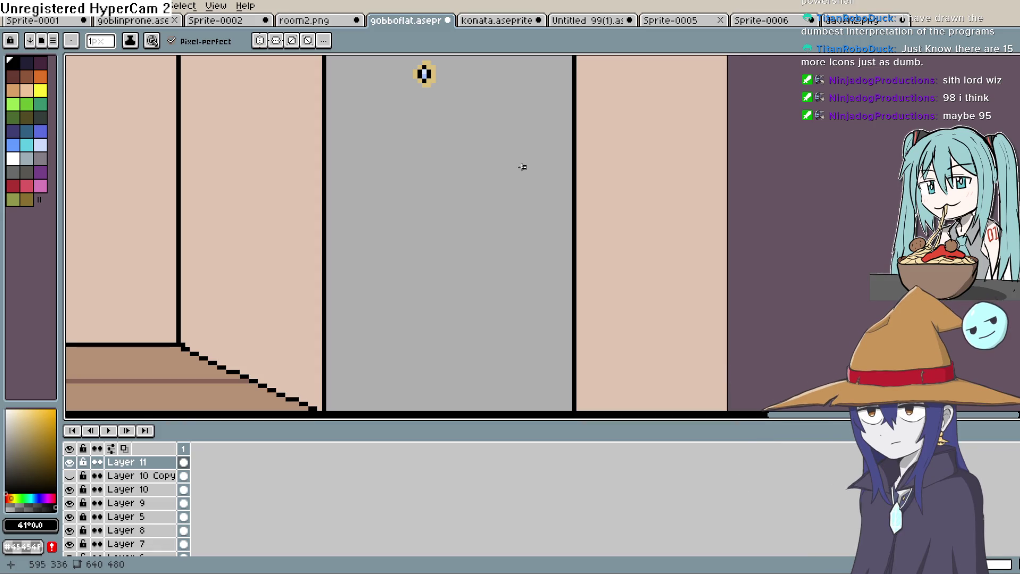
{"action": "left_click_drag", "start_coordinate": [519, 176], "coordinate": [502, 254]}
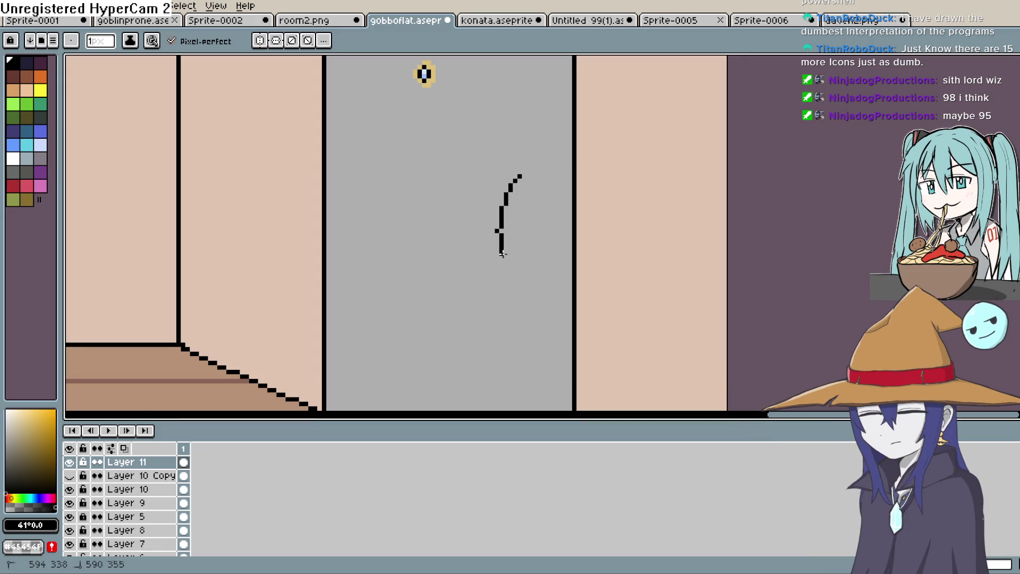
{"action": "key", "text": "ctrl+z"}
{"action": "left_click_drag", "start_coordinate": [502, 175], "coordinate": [497, 287]}
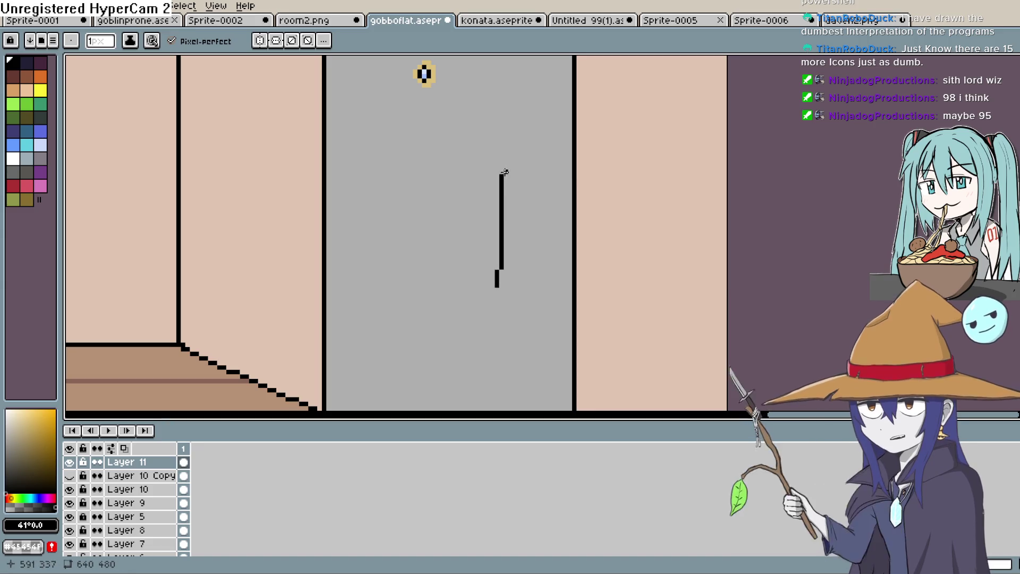
{"action": "key", "text": "ctrl+z"}
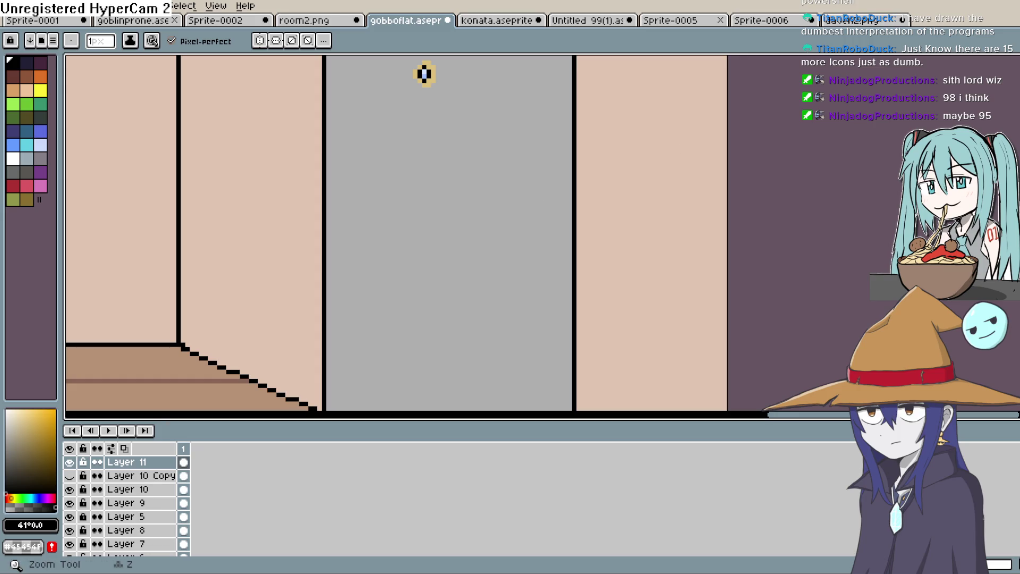
{"action": "key", "text": "l"}
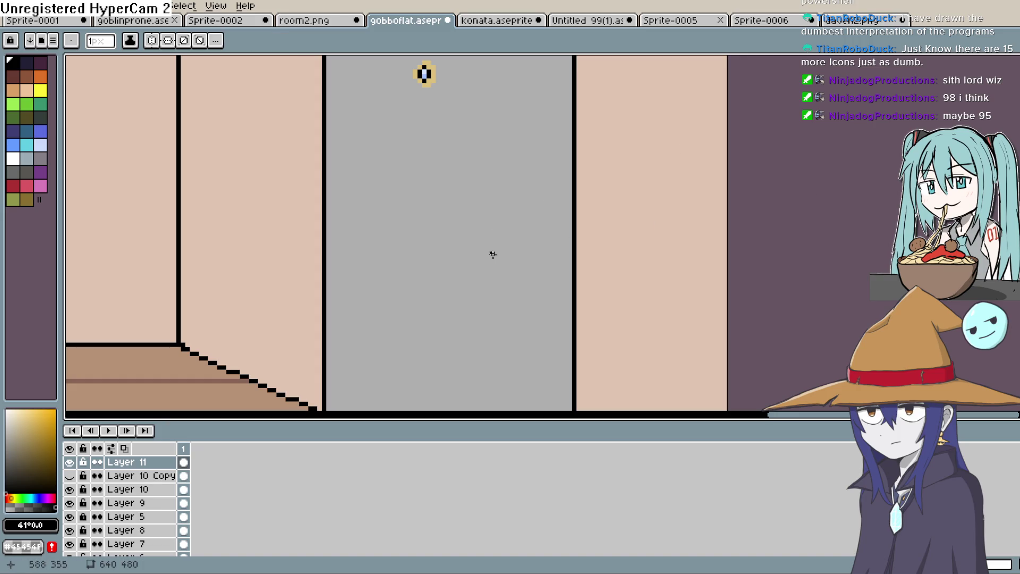
{"action": "mouse_move", "coordinate": [498, 254]}
{"action": "left_mouse_down"}
{"action": "mouse_move", "coordinate": [498, 177]}
{"action": "mouse_move", "coordinate": [539, 152]}
{"action": "mouse_move", "coordinate": [538, 255]}
{"action": "left_mouse_up"}
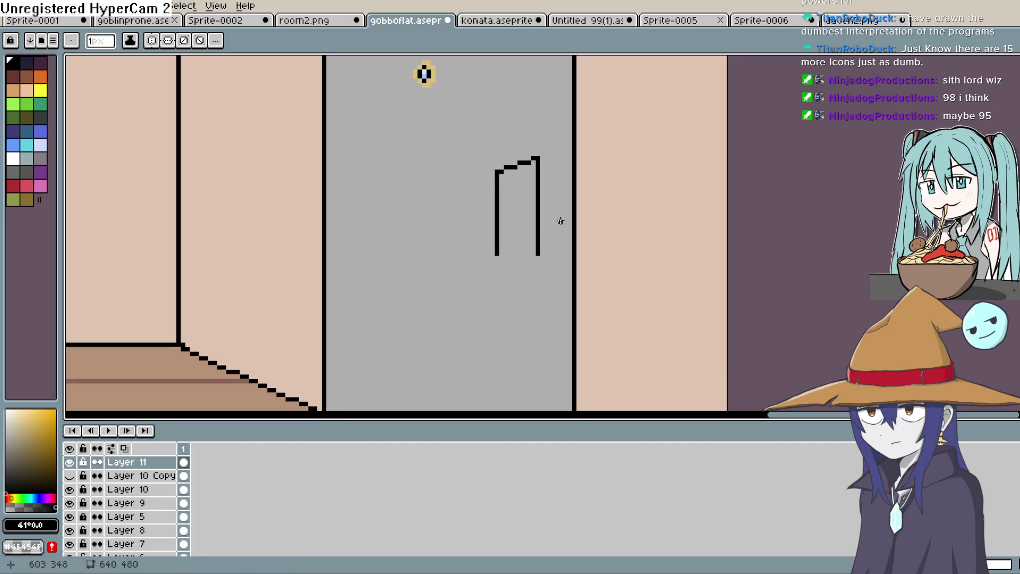
{"action": "scroll", "coordinate": [560, 220], "scroll_direction": "up", "scroll_amount": 3}
{"action": "key", "text": "ctrl+z"}
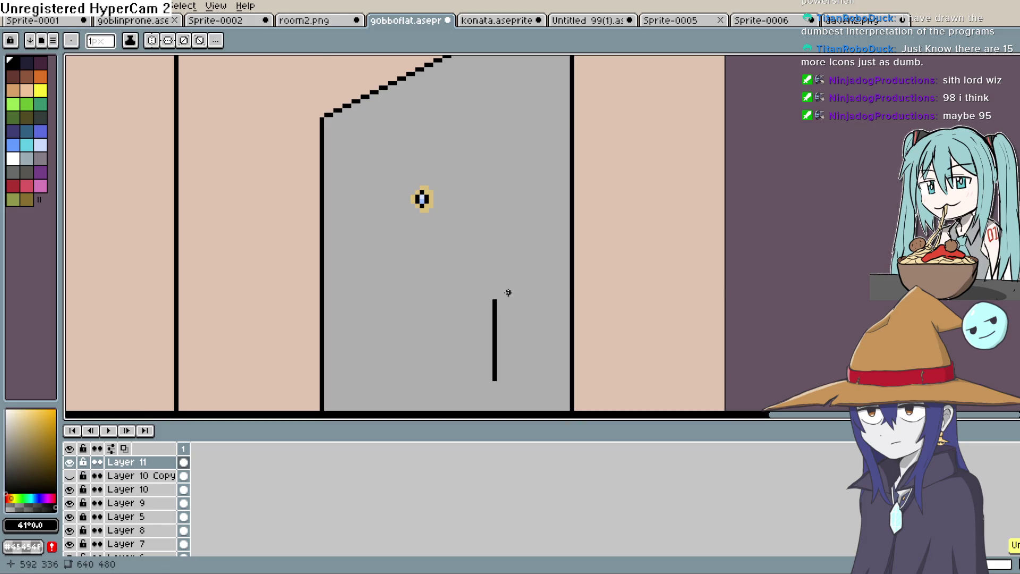
{"action": "mouse_move", "coordinate": [525, 277]}
{"action": "left_mouse_down"}
{"action": "mouse_move", "coordinate": [543, 366]}
{"action": "mouse_move", "coordinate": [581, 171]}
{"action": "mouse_move", "coordinate": [560, 248]}
{"action": "mouse_move", "coordinate": [543, 254]}
{"action": "mouse_move", "coordinate": [523, 239]}
{"action": "mouse_move", "coordinate": [540, 227]}
{"action": "left_mouse_up"}
{"action": "left_click_drag", "start_coordinate": [687, 206], "coordinate": [663, 316]}
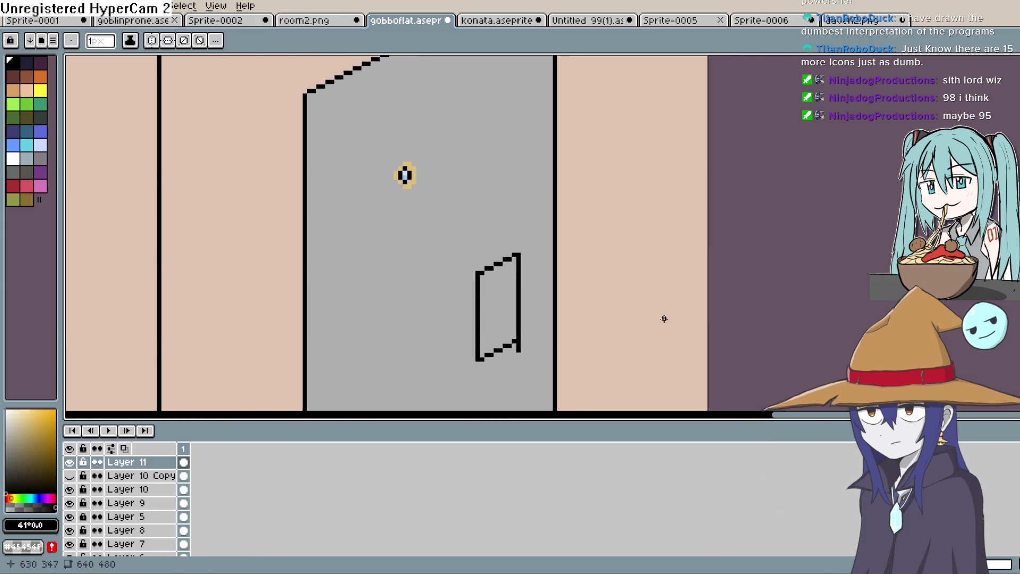
{"action": "key", "text": "shift+p"}
{"action": "left_click", "coordinate": [838, 169]}
{"action": "scroll", "coordinate": [636, 205], "scroll_direction": "down", "scroll_amount": 3}
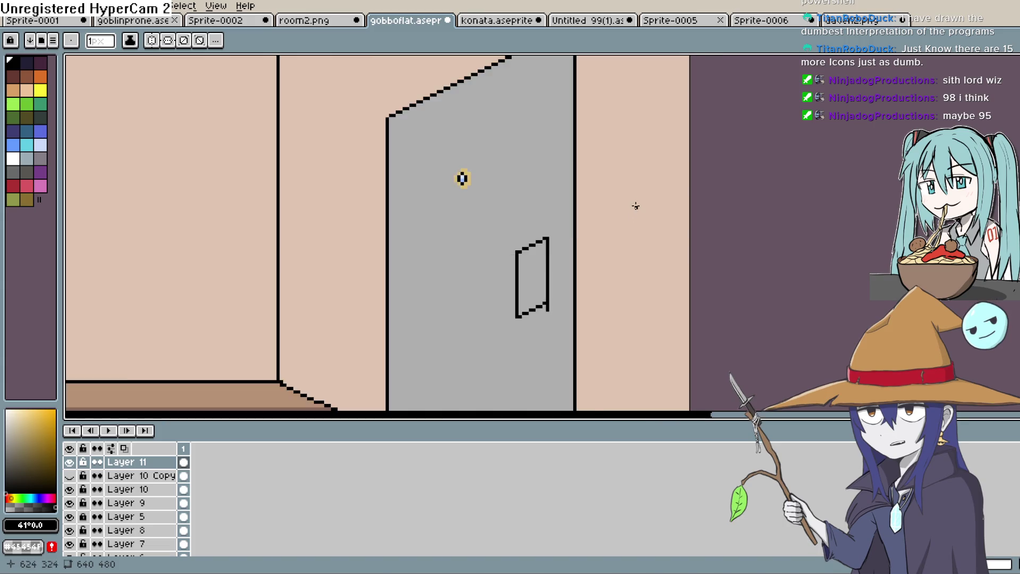
{"action": "scroll", "coordinate": [618, 269], "scroll_direction": "up", "scroll_amount": 2}
{"action": "scroll", "coordinate": [616, 266], "scroll_direction": "down", "scroll_amount": 3}
{"action": "scroll", "coordinate": [615, 264], "scroll_direction": "up", "scroll_amount": 3}
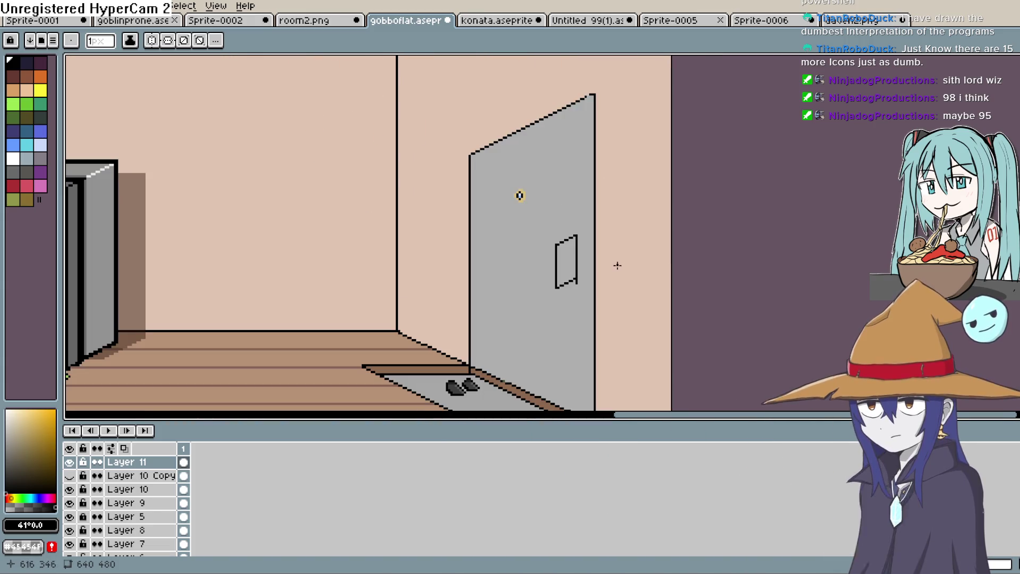
{"action": "key", "text": "space"}
{"action": "left_click_drag", "start_coordinate": [601, 273], "coordinate": [600, 176]}
{"action": "scroll", "coordinate": [587, 221], "scroll_direction": "up", "scroll_amount": 1}
{"action": "left_click_drag", "start_coordinate": [588, 221], "coordinate": [589, 231]}
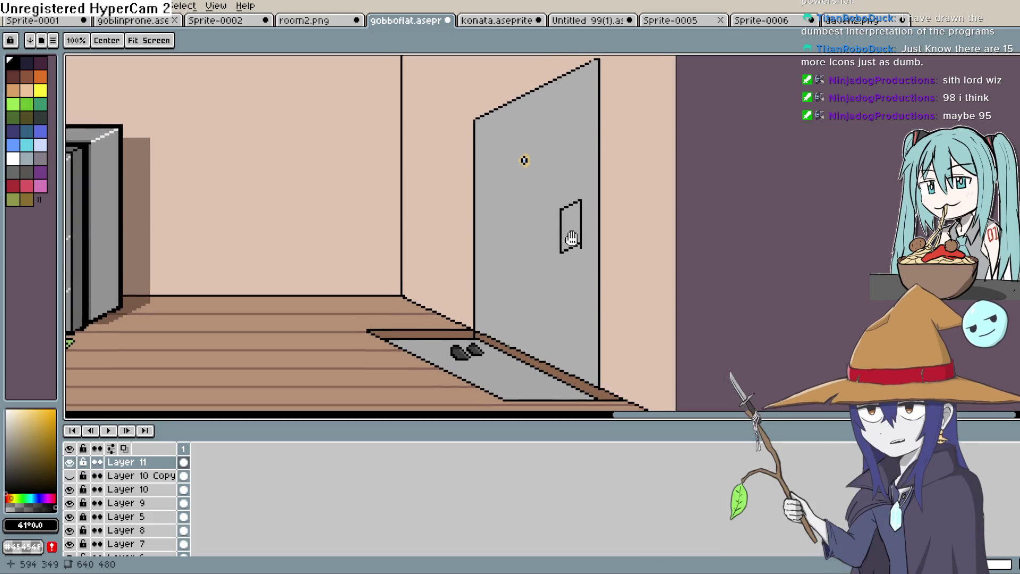
{"action": "scroll", "coordinate": [615, 224], "scroll_direction": "up", "scroll_amount": 1}
{"action": "key", "text": "ctrl+z"}
{"action": "key", "text": "ctrl+z"}
{"action": "key", "text": "ctrl+z"}
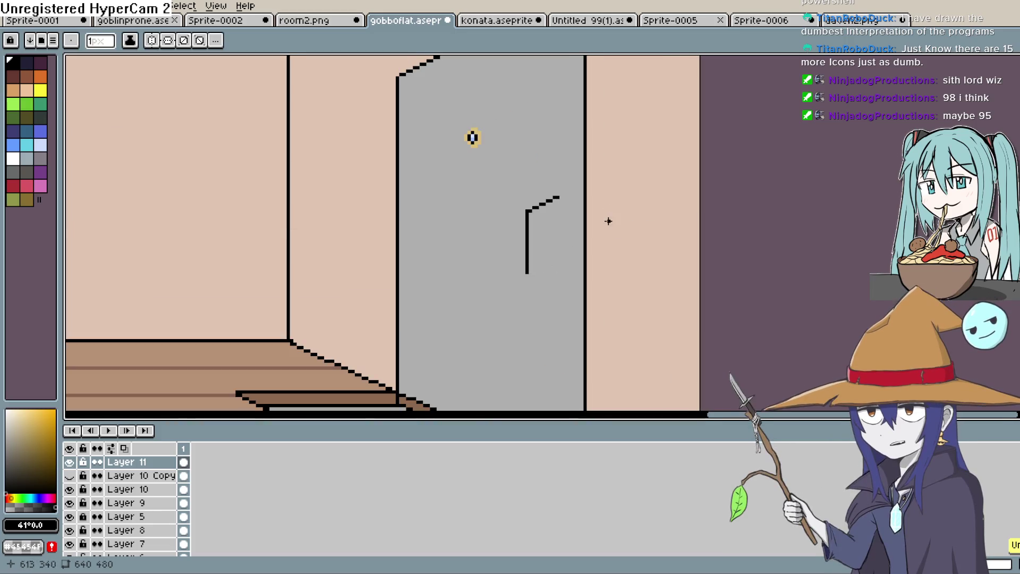
{"action": "left_click_drag", "start_coordinate": [552, 213], "coordinate": [564, 229]}
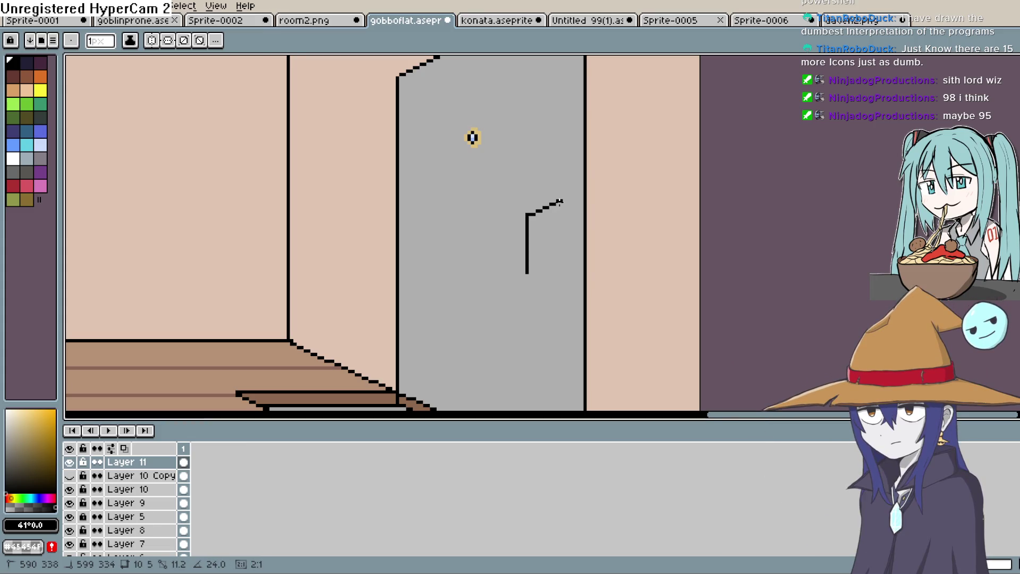
{"action": "key", "text": "ctrl+z"}
{"action": "left_click_drag", "start_coordinate": [538, 256], "coordinate": [526, 250]}
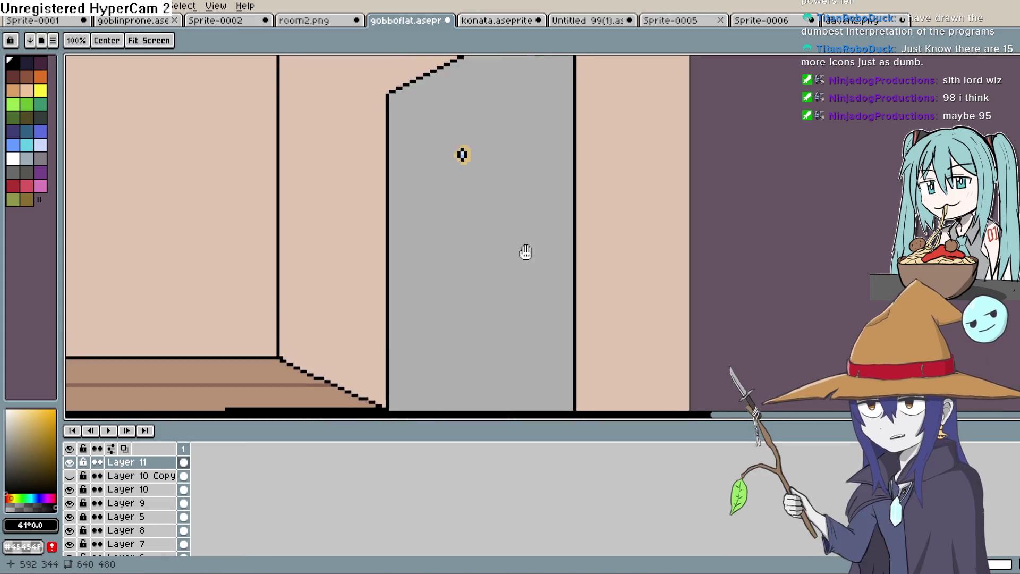
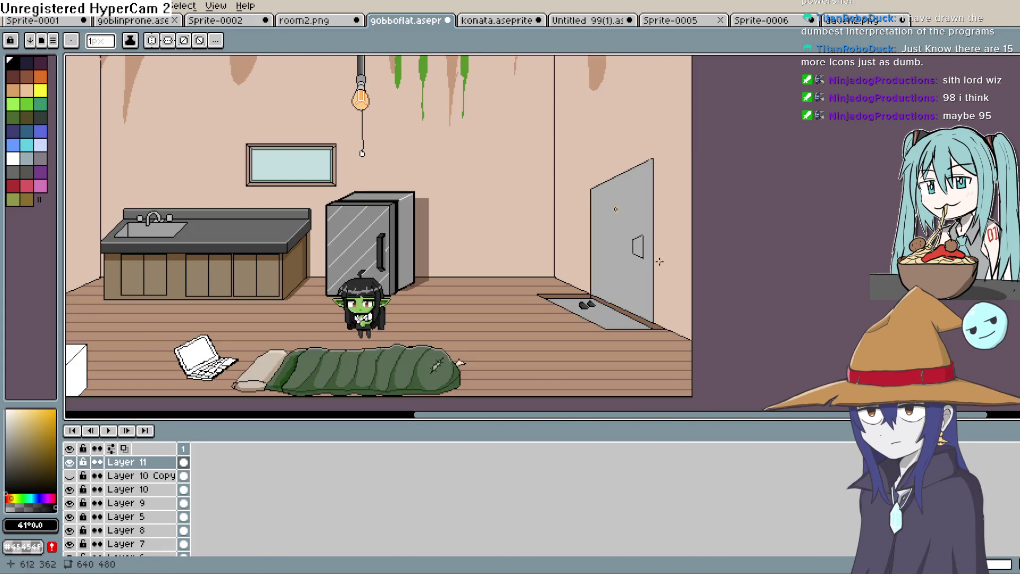
Paint over the handle's middle crossbar and stray black pixels with the sampled door grey.
{"action": "scroll", "coordinate": [658, 262], "scroll_direction": "up", "scroll_amount": 5}
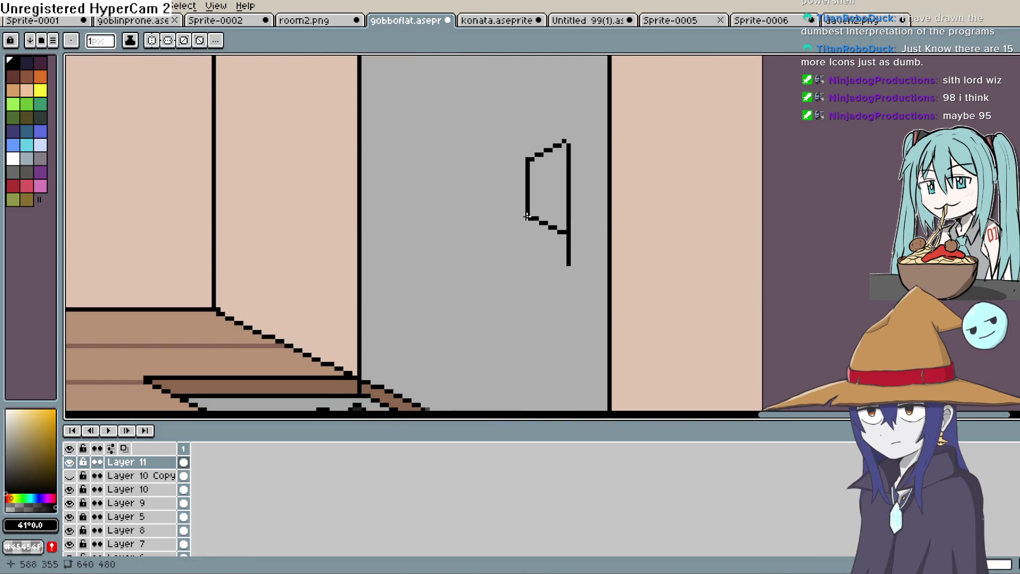
{"action": "left_click", "coordinate": [564, 277], "text": "shift"}
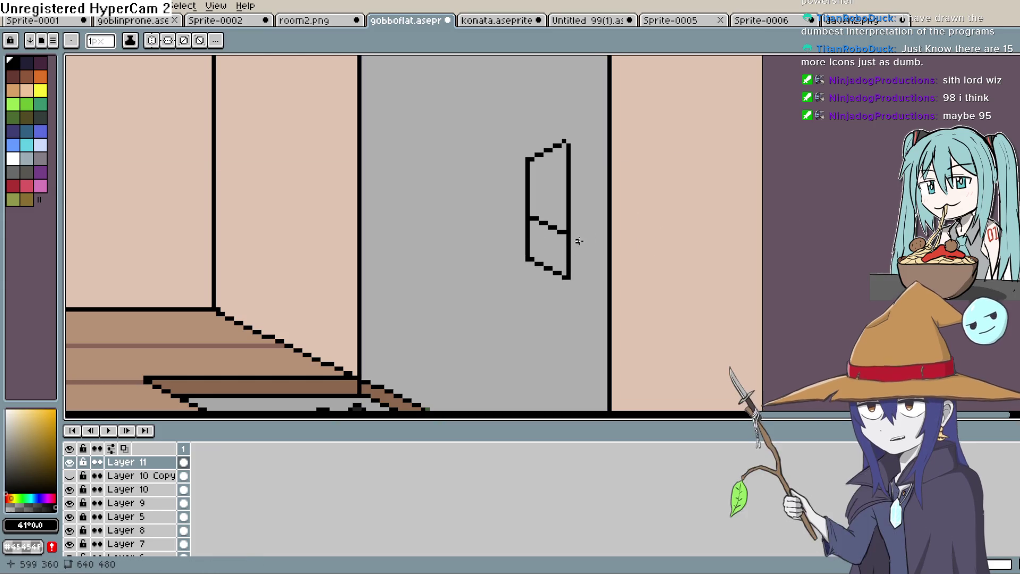
{"action": "key", "text": "b"}
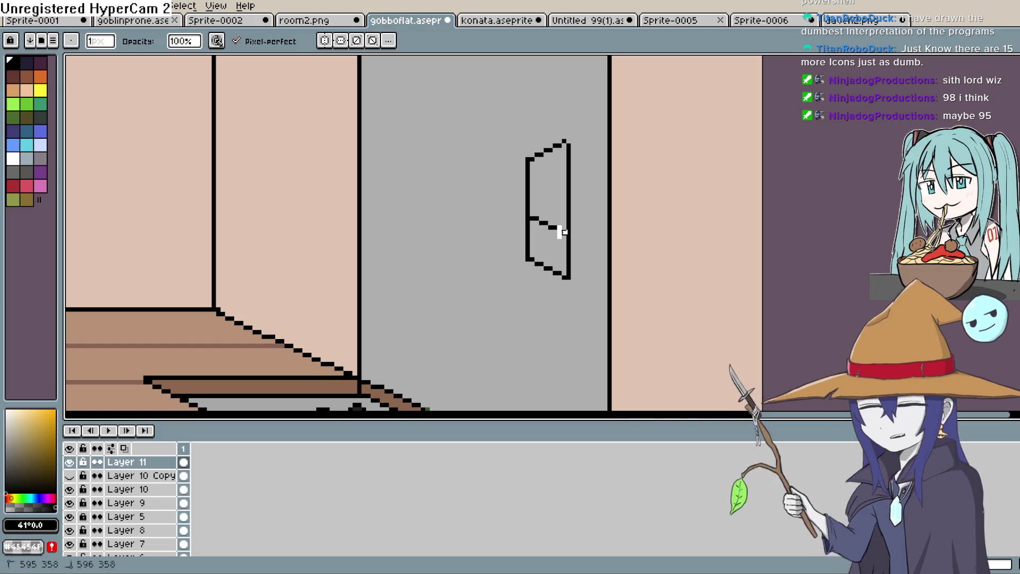
{"action": "left_click", "coordinate": [553, 182], "text": "alt"}
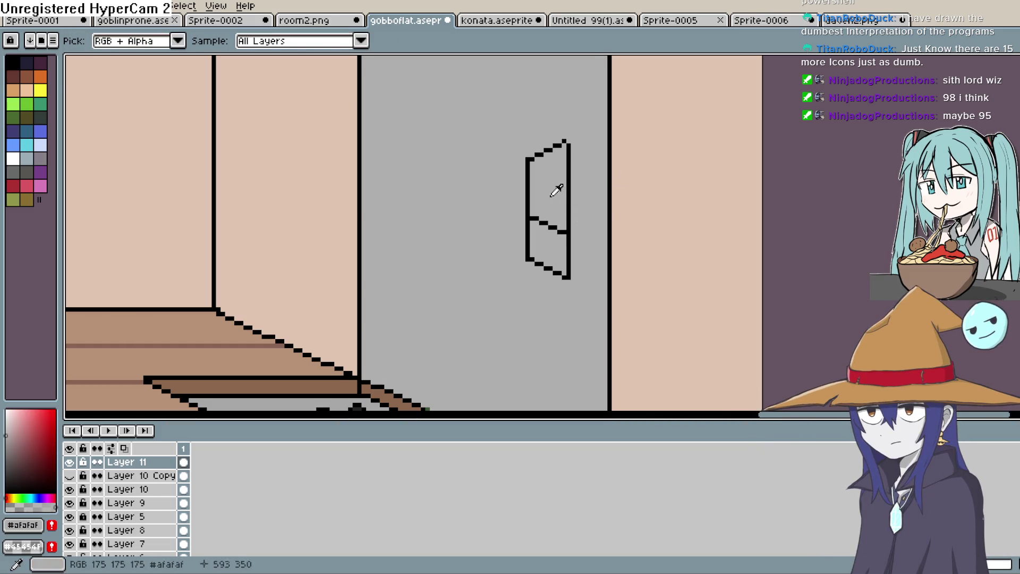
{"action": "left_click_drag", "start_coordinate": [551, 227], "coordinate": [541, 226]}
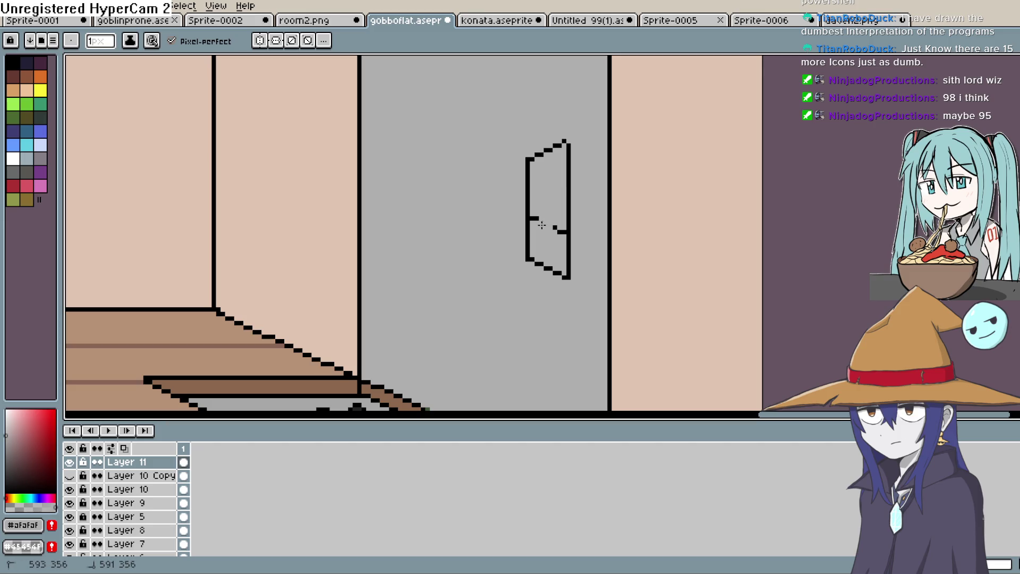
{"action": "left_click", "coordinate": [532, 218]}
{"action": "left_click", "coordinate": [559, 231]}
{"action": "left_click", "coordinate": [569, 275]}
{"action": "key", "text": "shift+p"}
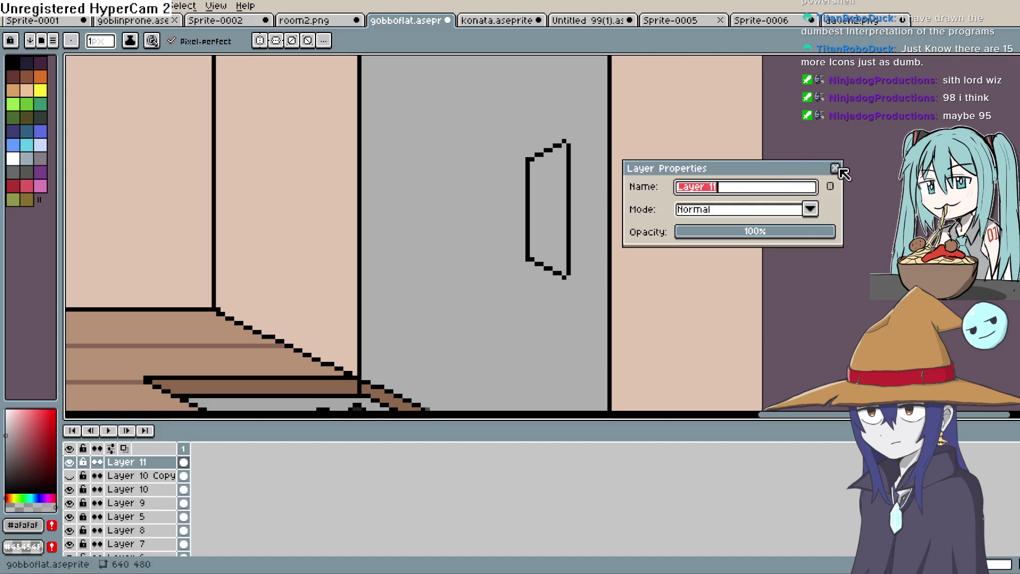
{"action": "left_click", "coordinate": [837, 168]}
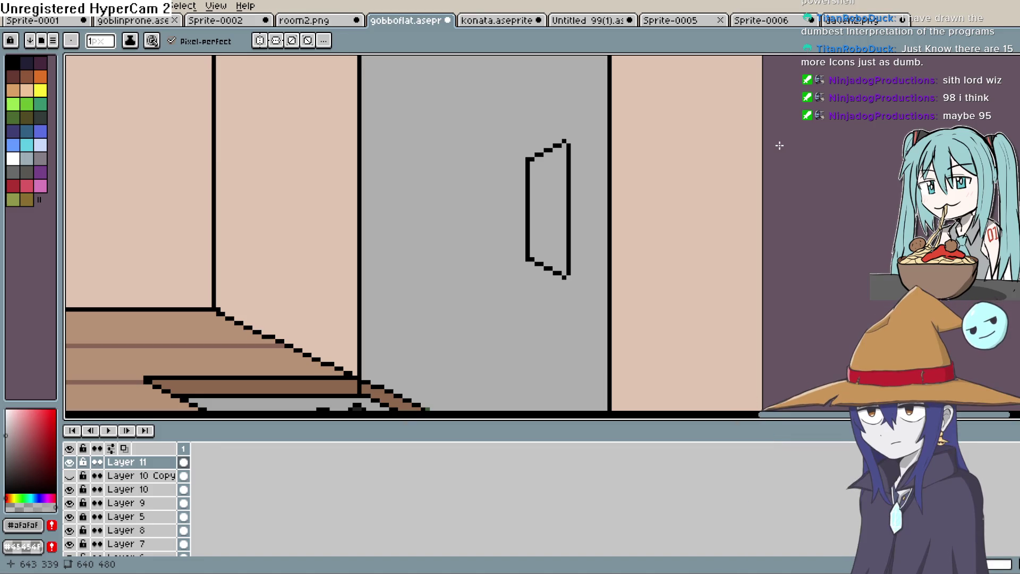
Bucket-fill the inside of the handle outline with a grey darker than the door.
{"action": "scroll", "coordinate": [779, 145], "scroll_direction": "down", "scroll_amount": 1}
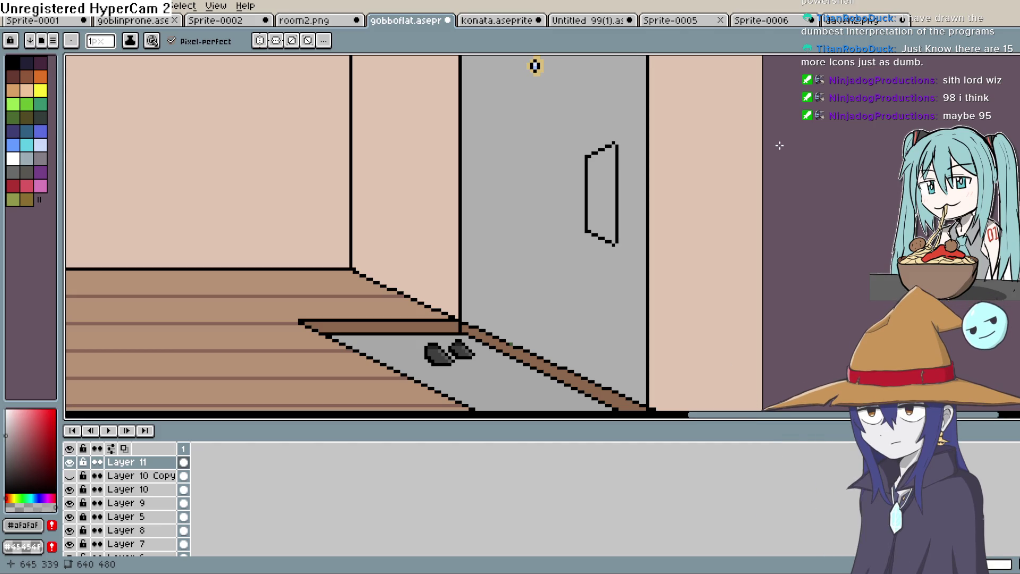
{"action": "scroll", "coordinate": [633, 298], "scroll_direction": "down", "scroll_amount": 1}
{"action": "scroll", "coordinate": [652, 257], "scroll_direction": "down", "scroll_amount": 1}
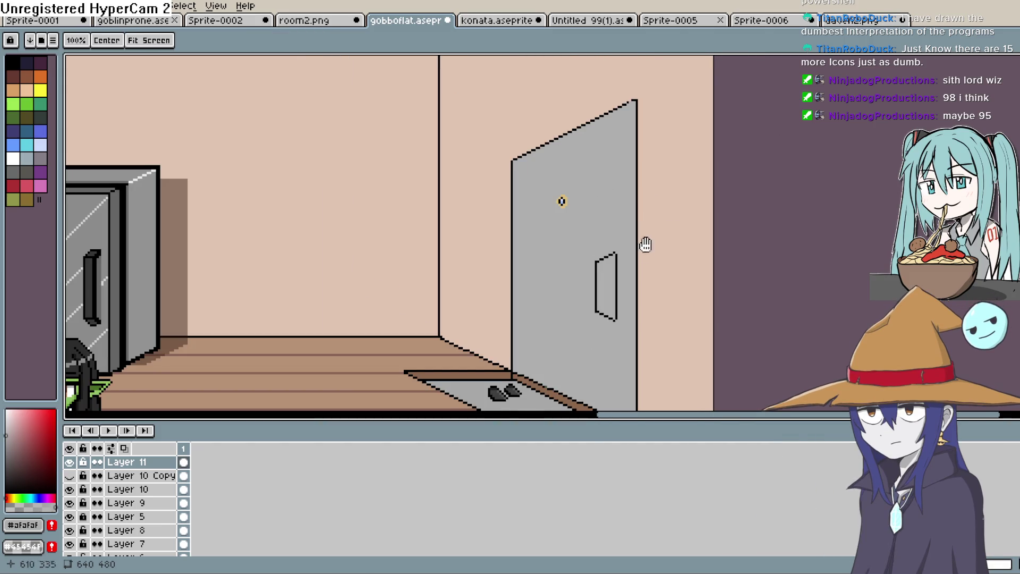
{"action": "left_click_drag", "start_coordinate": [640, 242], "coordinate": [637, 228]}
{"action": "key", "text": "b"}
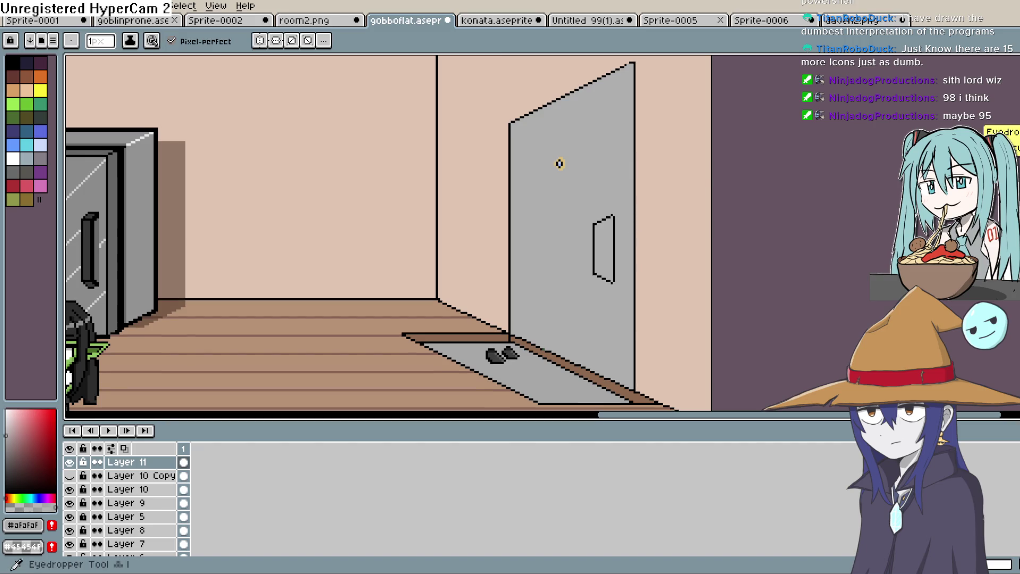
{"action": "left_click", "coordinate": [740, 140], "text": "alt"}
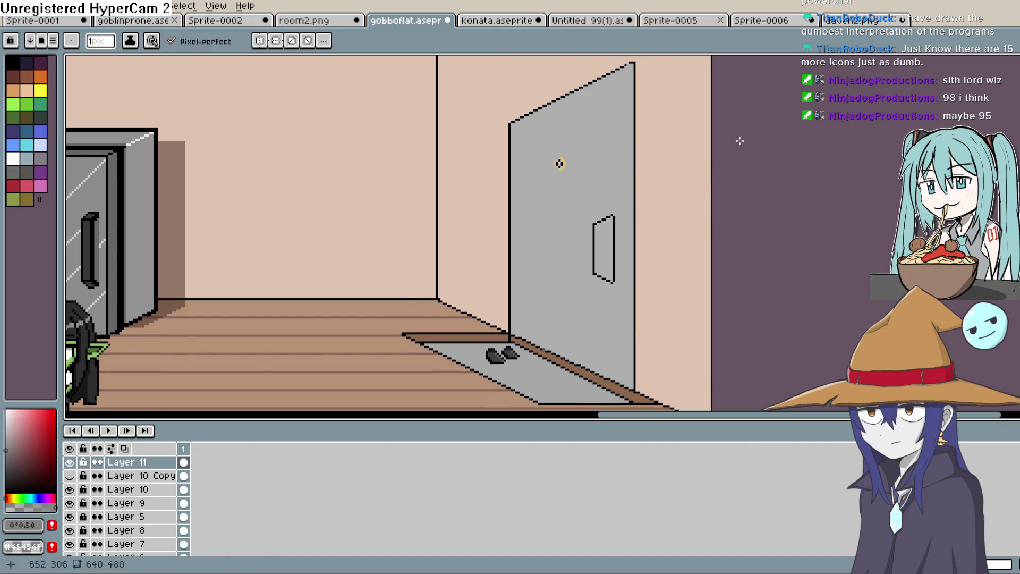
{"action": "key", "text": "g"}
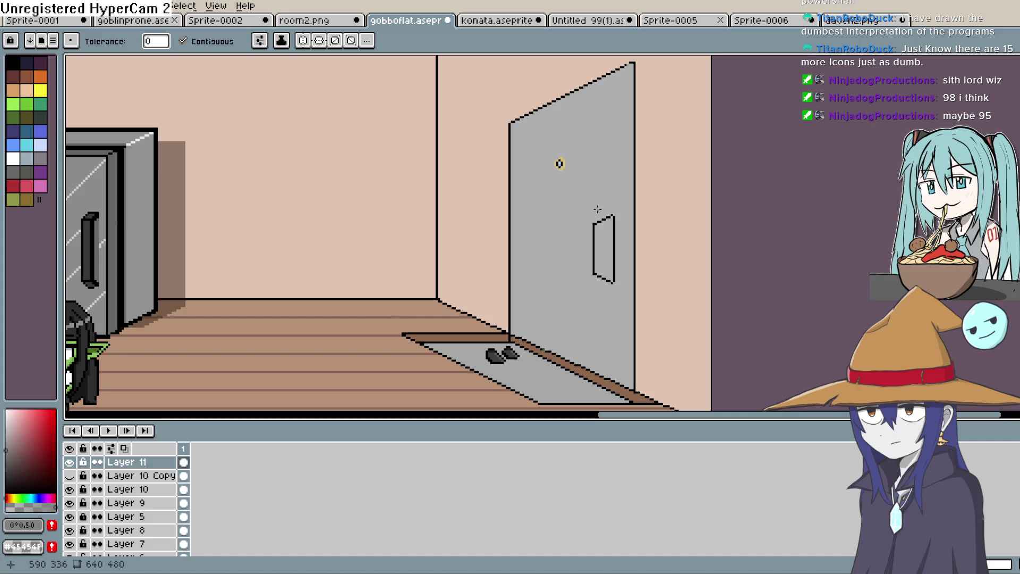
{"action": "left_click", "coordinate": [603, 234]}
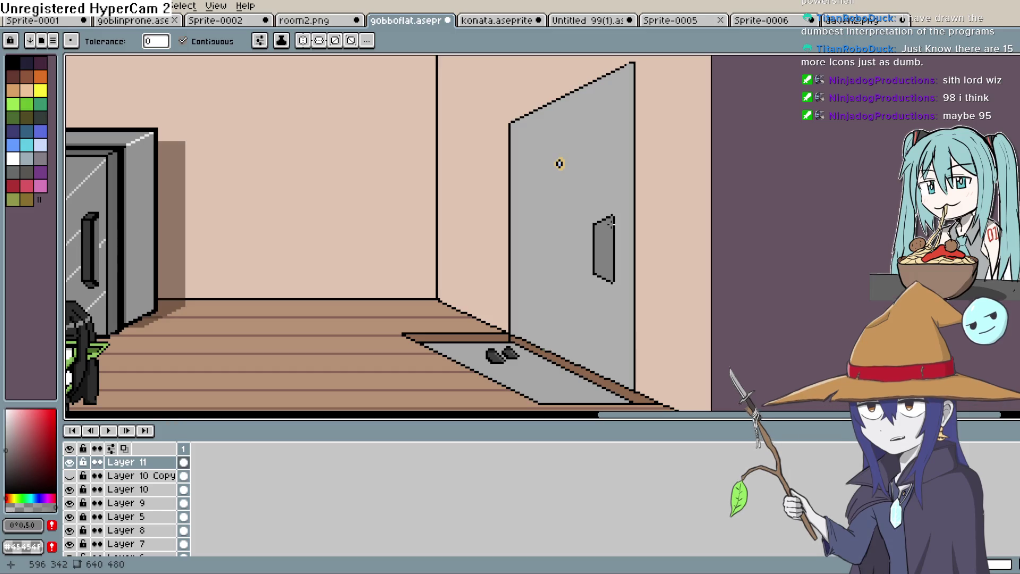
Sample the handle's #818181 grey with the Eyedropper.
{"action": "key", "text": "i"}
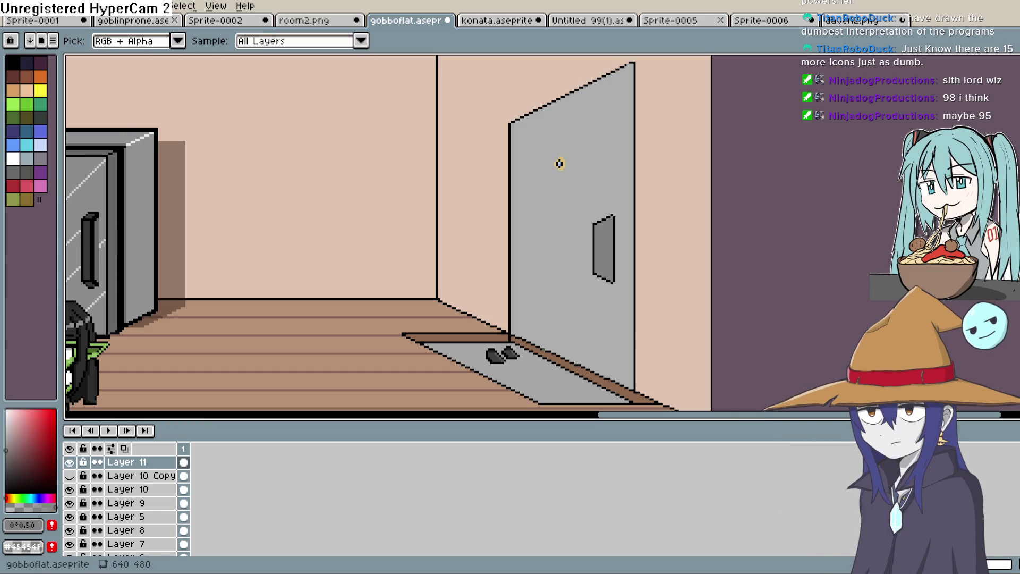
{"action": "left_click", "coordinate": [601, 244]}
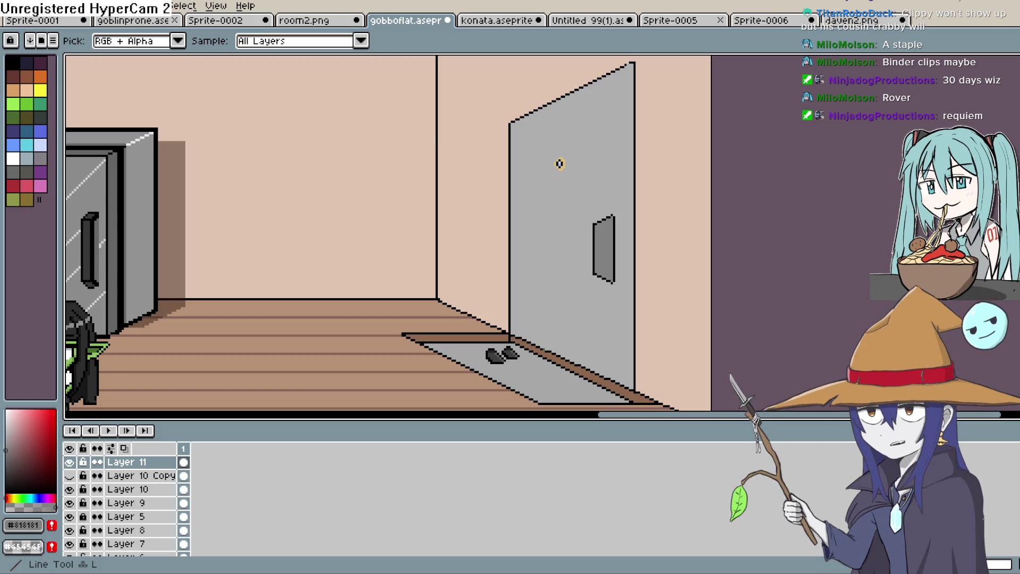
{"action": "left_click_drag", "start_coordinate": [490, 244], "coordinate": [355, 184]}
{"action": "key", "text": "e"}
{"action": "left_click", "coordinate": [699, 143]}
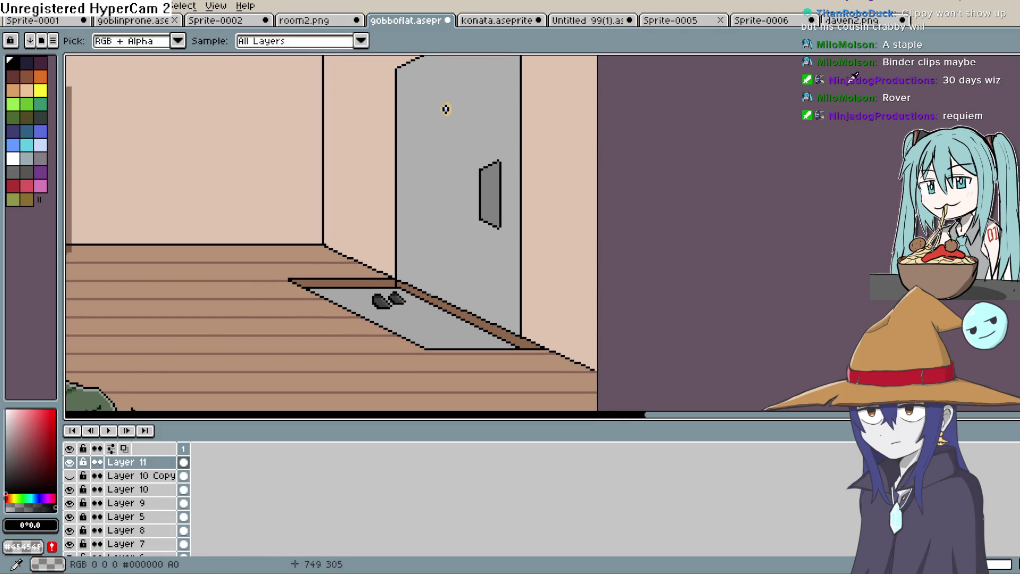
{"action": "left_click", "coordinate": [1011, 136]}
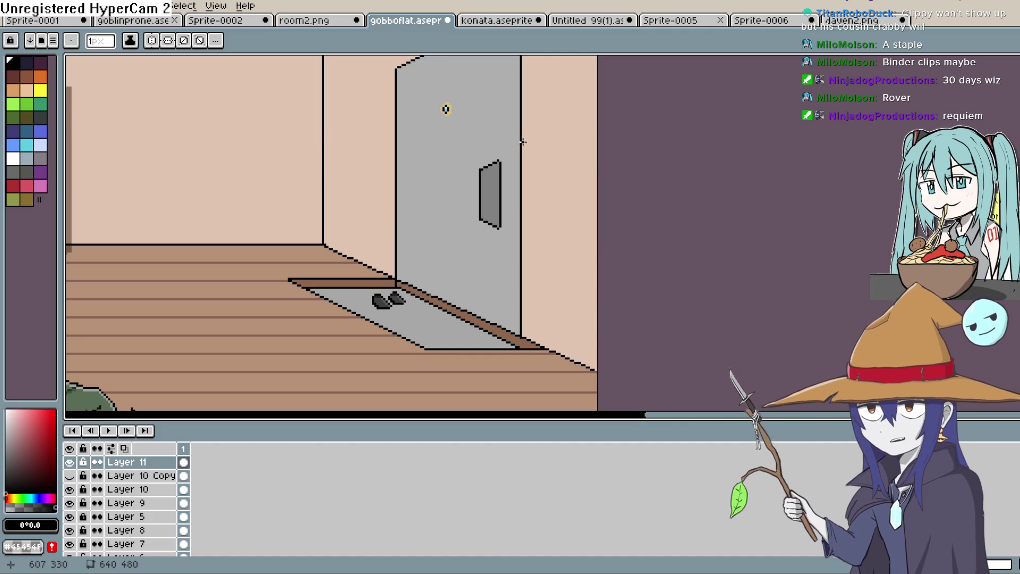
{"action": "mouse_move", "coordinate": [538, 164]}
{"action": "left_mouse_down"}
{"action": "mouse_move", "coordinate": [488, 241]}
{"action": "mouse_move", "coordinate": [558, 128]}
{"action": "left_mouse_up"}
{"action": "scroll", "coordinate": [496, 212], "scroll_direction": "up", "scroll_amount": 2}
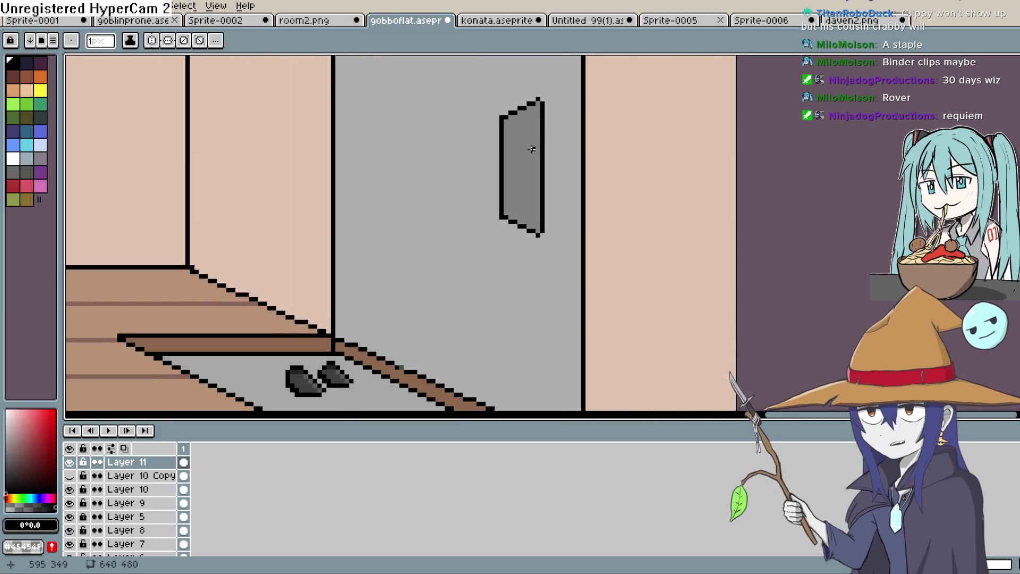
{"action": "mouse_move", "coordinate": [529, 126]}
{"action": "left_mouse_down"}
{"action": "mouse_move", "coordinate": [482, 148]}
{"action": "mouse_move", "coordinate": [483, 199]}
{"action": "mouse_move", "coordinate": [510, 189]}
{"action": "left_mouse_up"}
{"action": "key", "text": "ctrl+z"}
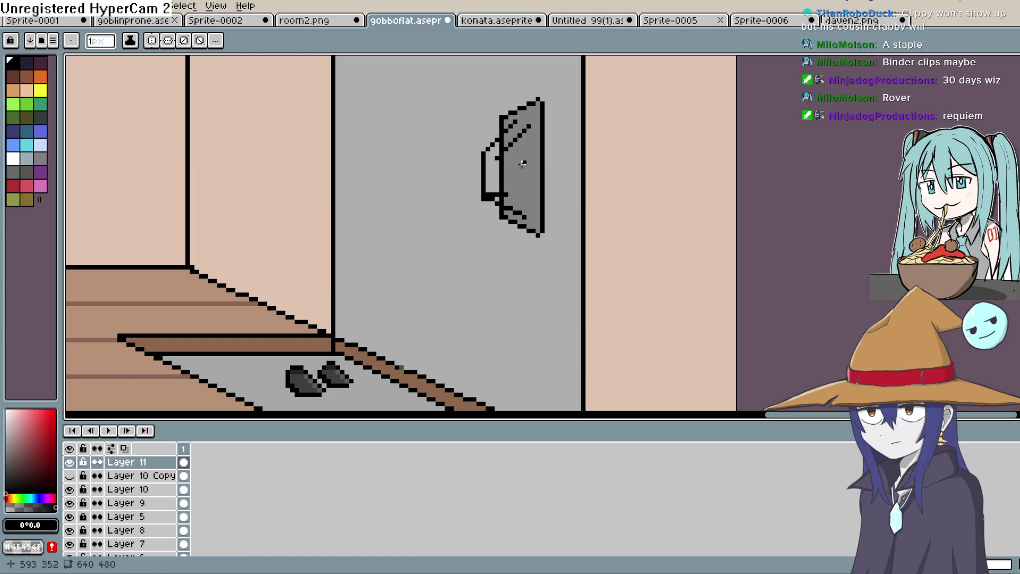
{"action": "left_click_drag", "start_coordinate": [498, 161], "coordinate": [497, 194]}
{"action": "key", "text": "ctrl+z"}
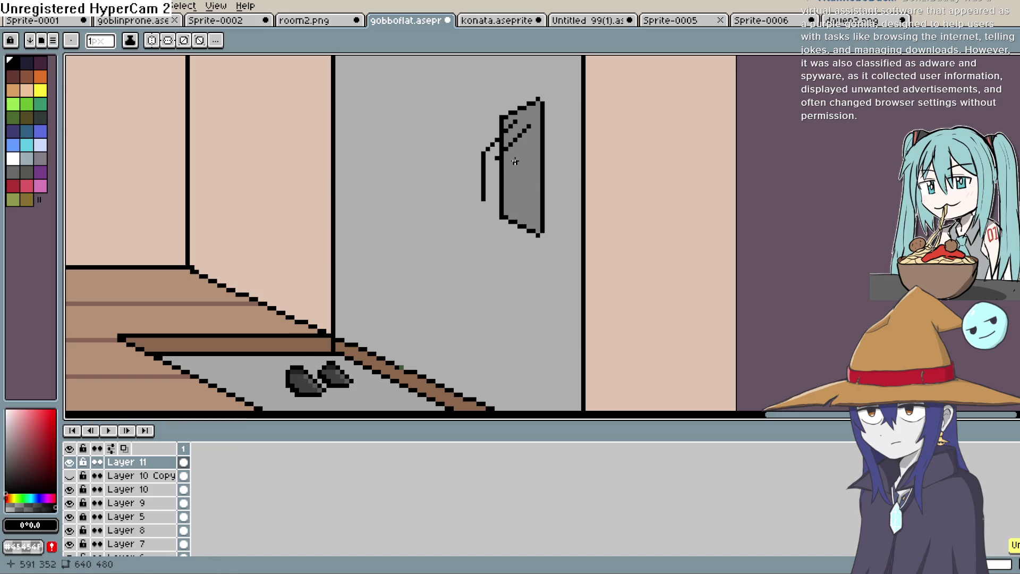
{"action": "key", "text": "ctrl+z"}
{"action": "key", "text": "b"}
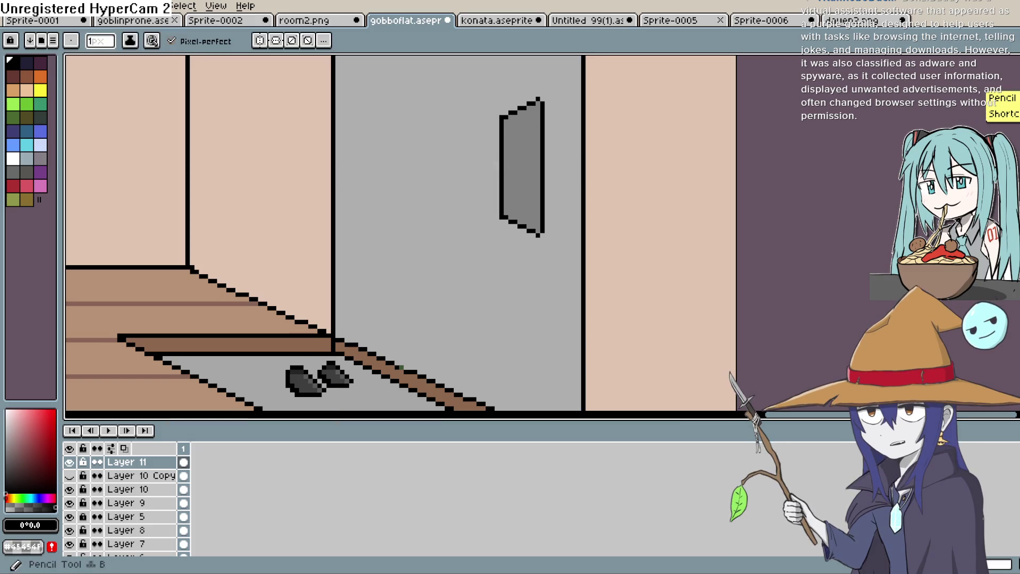
{"action": "mouse_move", "coordinate": [519, 131]}
{"action": "left_mouse_down"}
{"action": "mouse_move", "coordinate": [504, 131]}
{"action": "mouse_move", "coordinate": [519, 167]}
{"action": "left_mouse_up"}
{"action": "key", "text": "ctrl+z"}
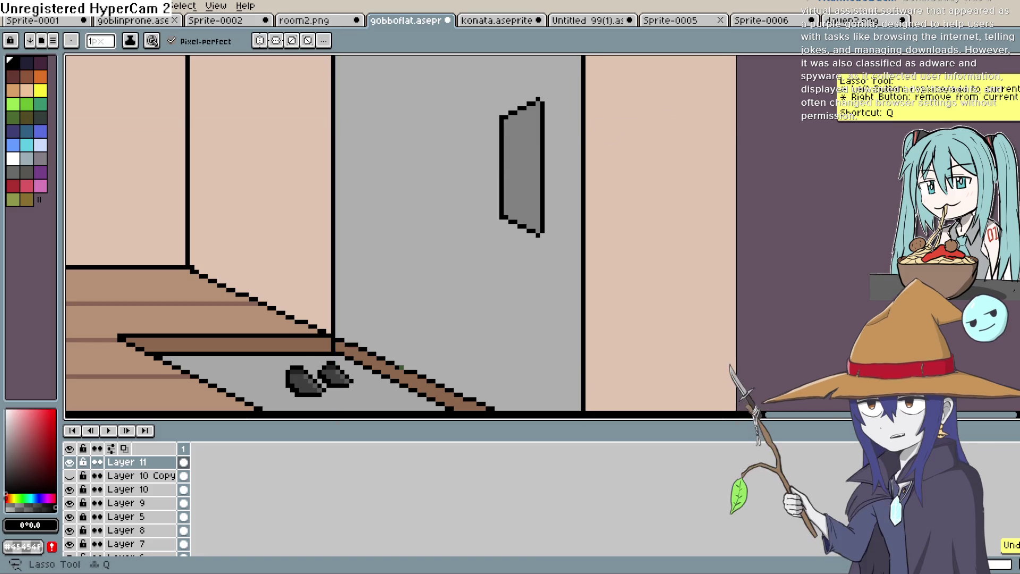
{"action": "key", "text": "l"}
{"action": "key", "text": "l"}
{"action": "key", "text": "u"}
{"action": "key", "text": "shift+u"}
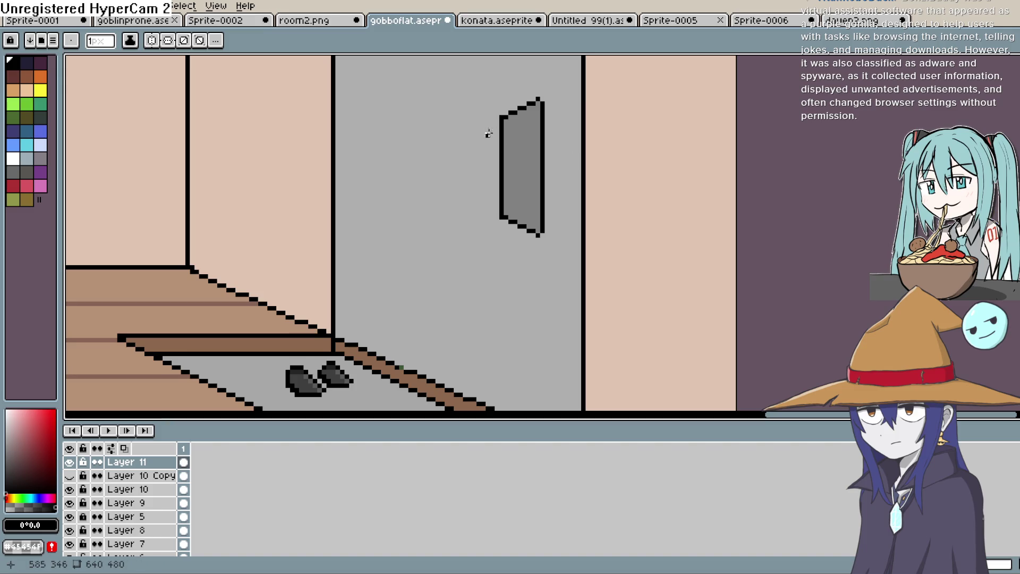
{"action": "mouse_move", "coordinate": [484, 130]}
{"action": "left_mouse_down"}
{"action": "mouse_move", "coordinate": [531, 174]}
{"action": "mouse_move", "coordinate": [524, 236]}
{"action": "left_mouse_up"}
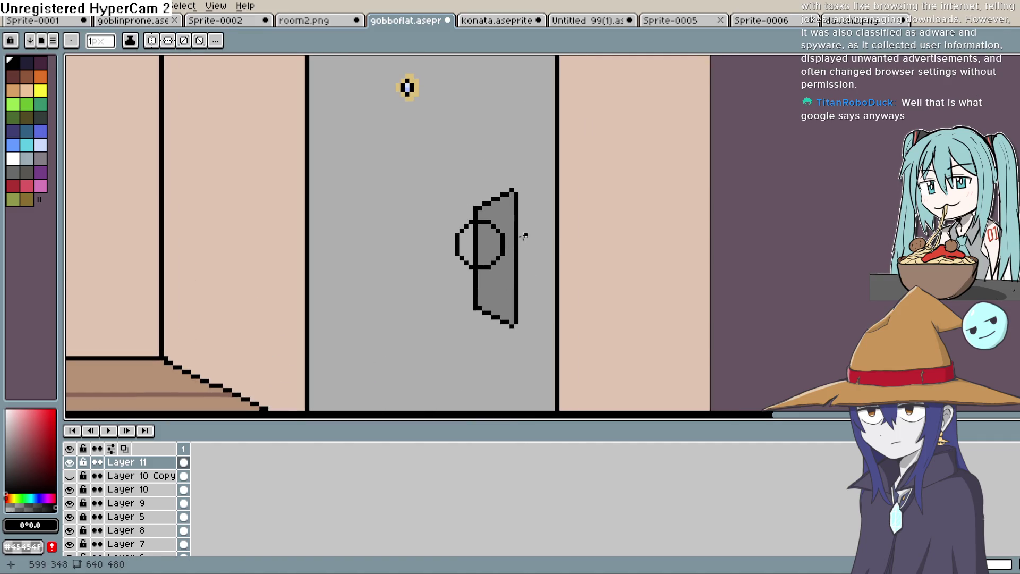
Sample the handle grey and choose a slightly lighter grey from the palette.
{"action": "scroll", "coordinate": [574, 206], "scroll_direction": "down", "scroll_amount": 4}
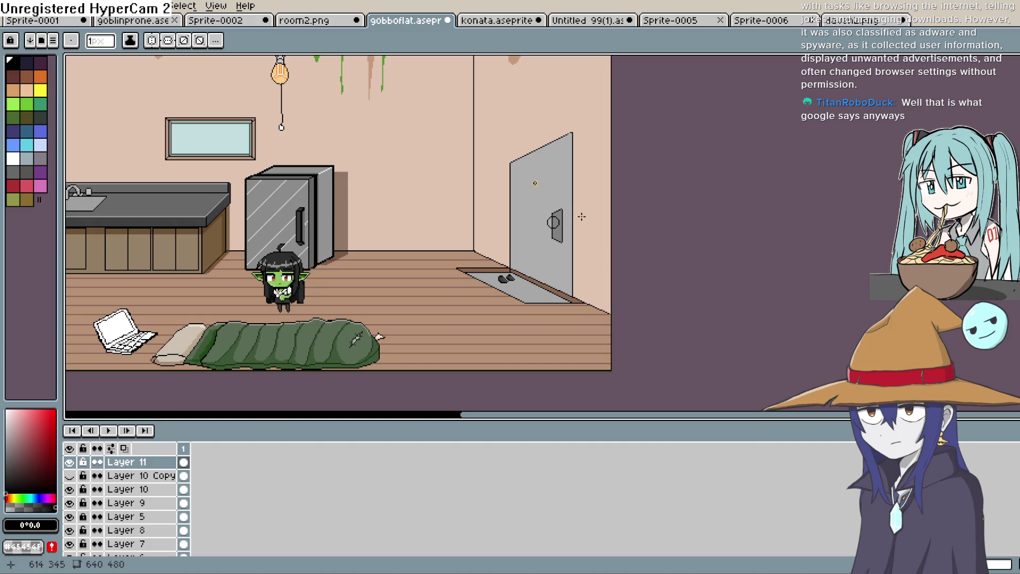
{"action": "scroll", "coordinate": [580, 217], "scroll_direction": "up", "scroll_amount": 2}
{"action": "scroll", "coordinate": [572, 217], "scroll_direction": "up", "scroll_amount": 1}
{"action": "key", "text": "e"}
{"action": "key", "text": "i"}
{"action": "left_click", "coordinate": [554, 251]}
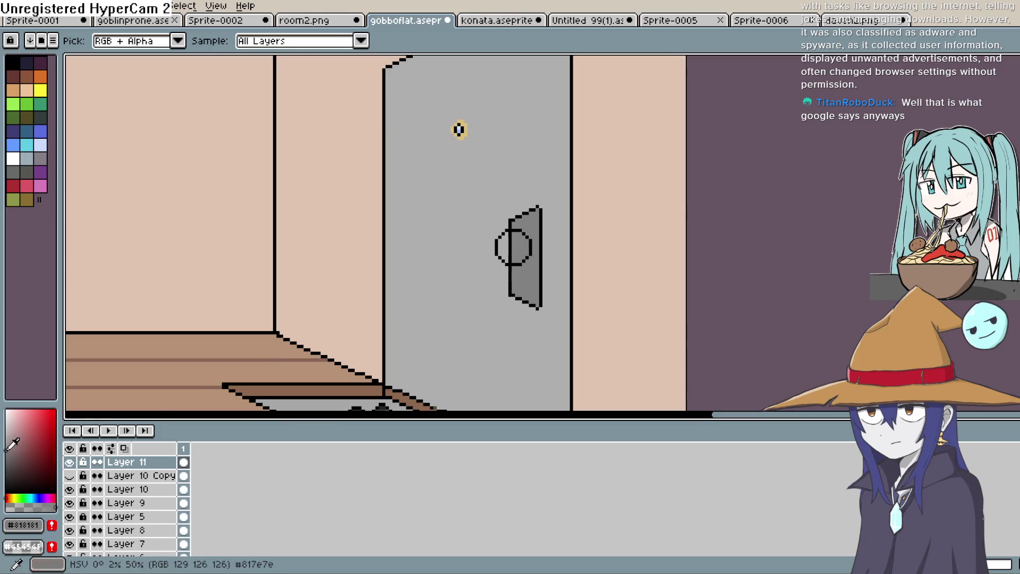
{"action": "left_click", "coordinate": [6, 432]}
Draw a light-grey stroke on the plate edge, undo it, and pick a darker grey.
{"action": "key", "text": "b"}
{"action": "scroll", "coordinate": [484, 227], "scroll_direction": "up", "scroll_amount": 2}
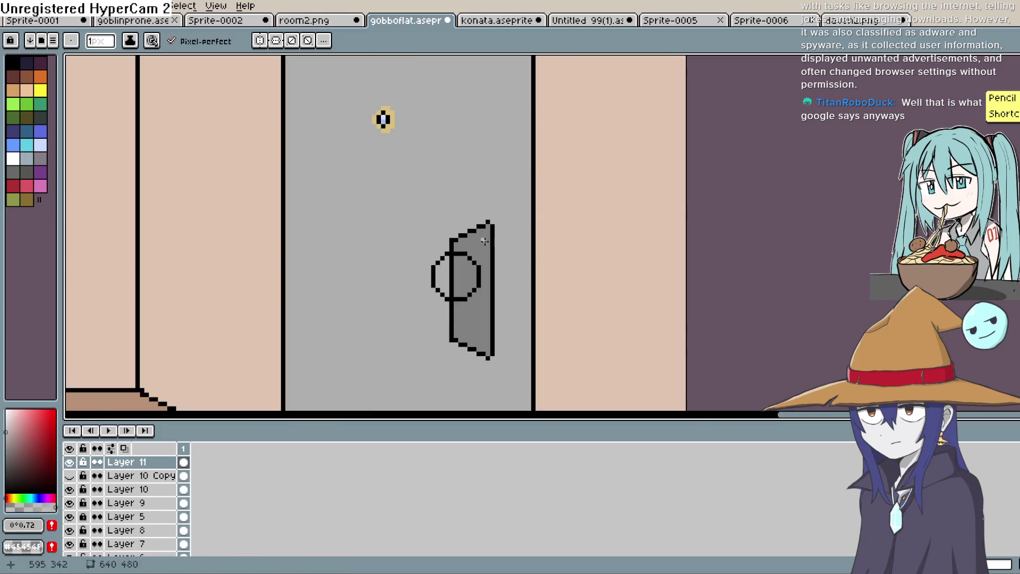
{"action": "left_click_drag", "start_coordinate": [488, 234], "coordinate": [488, 287]}
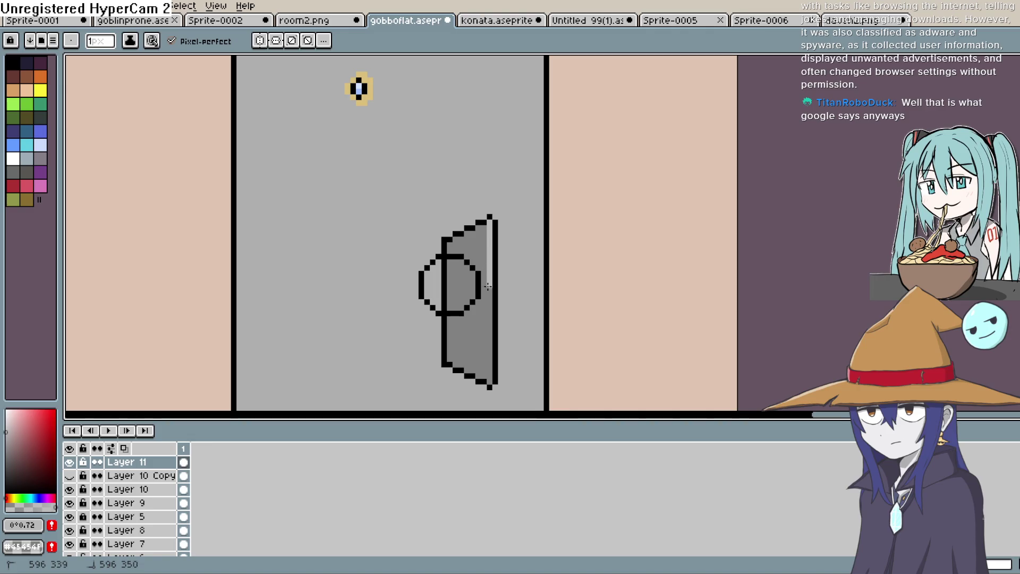
{"action": "key", "text": "ctrl+z"}
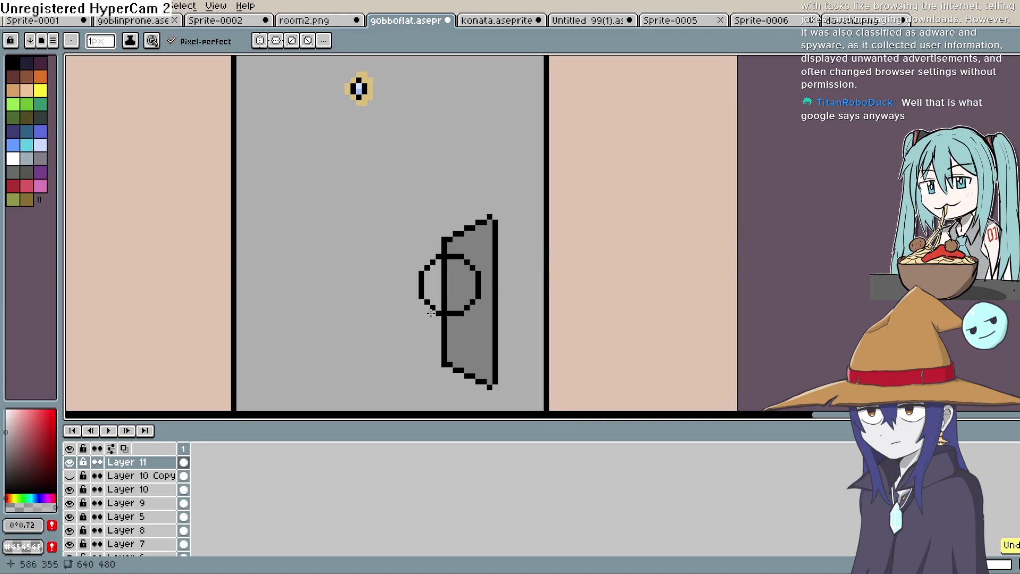
{"action": "left_click", "coordinate": [6, 456]}
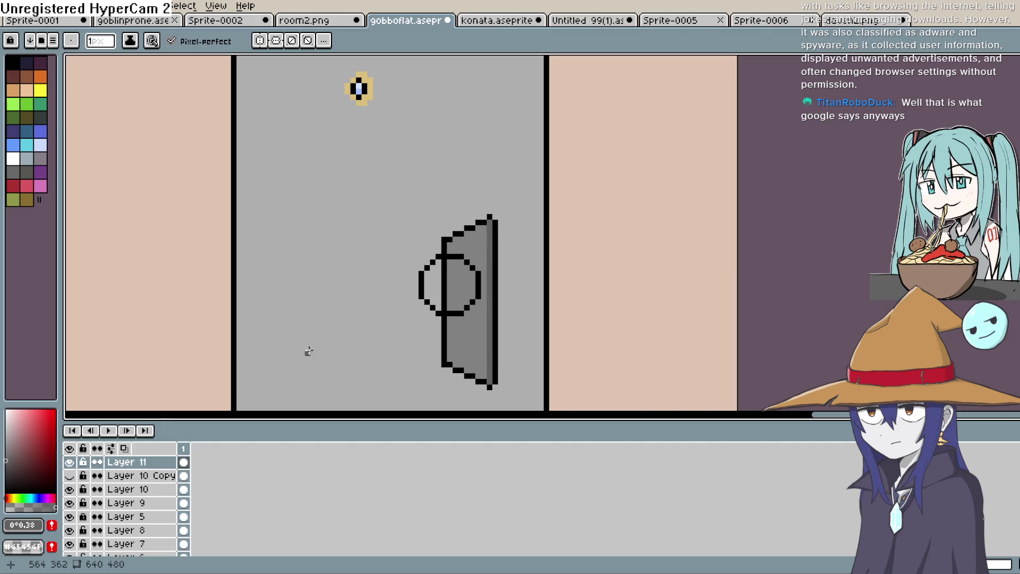
Draw a light-grey line down the plate's right edge and fill the round knob light grey.
{"action": "left_click", "coordinate": [7, 424]}
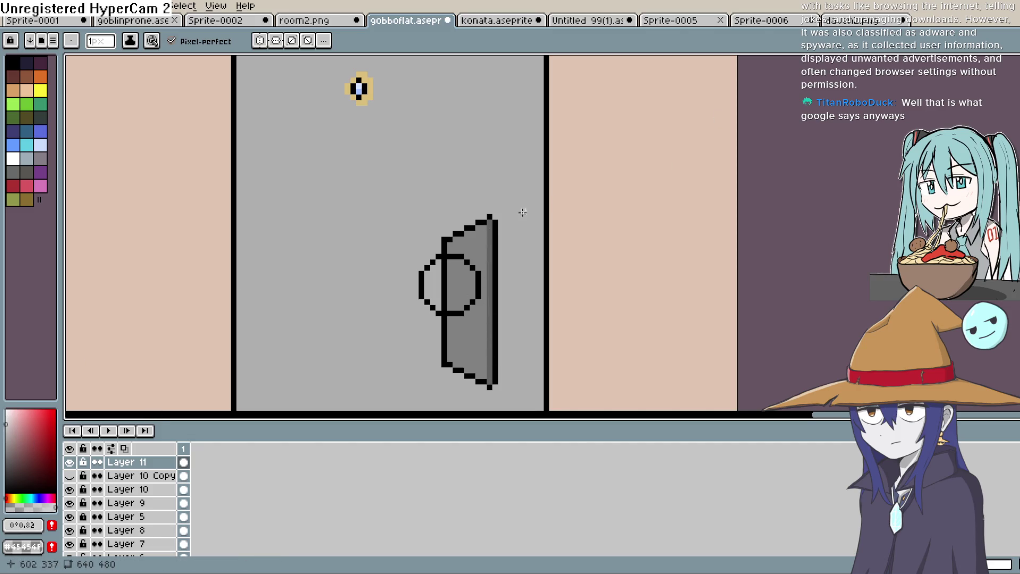
{"action": "left_click_drag", "start_coordinate": [482, 252], "coordinate": [483, 362]}
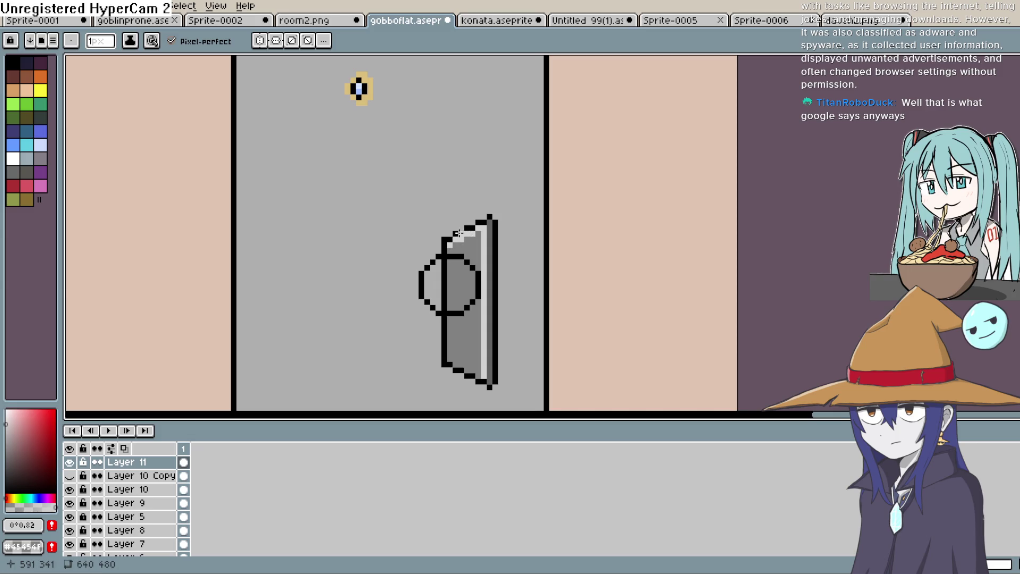
{"action": "scroll", "coordinate": [616, 149], "scroll_direction": "down", "scroll_amount": 2}
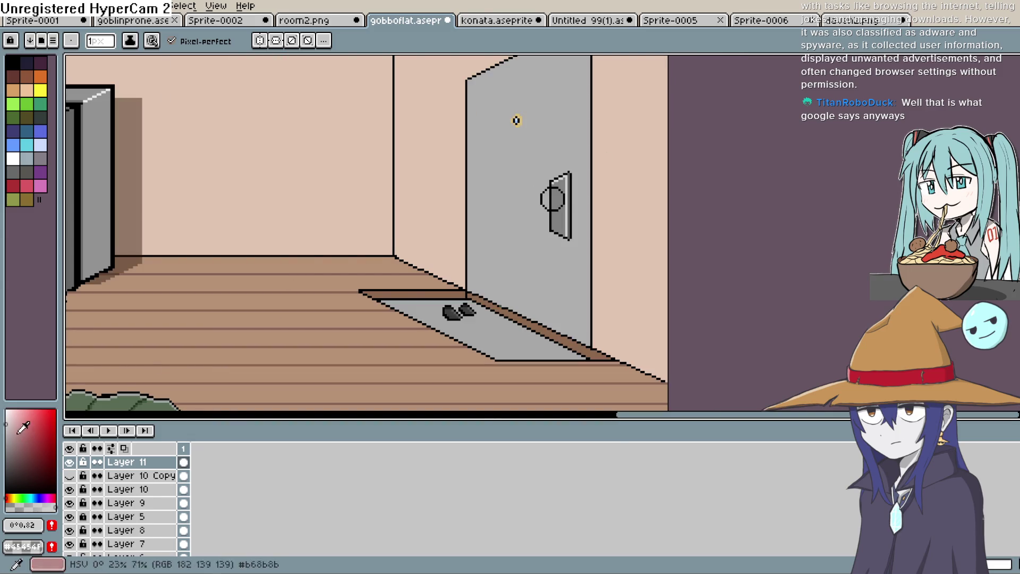
{"action": "key", "text": "g"}
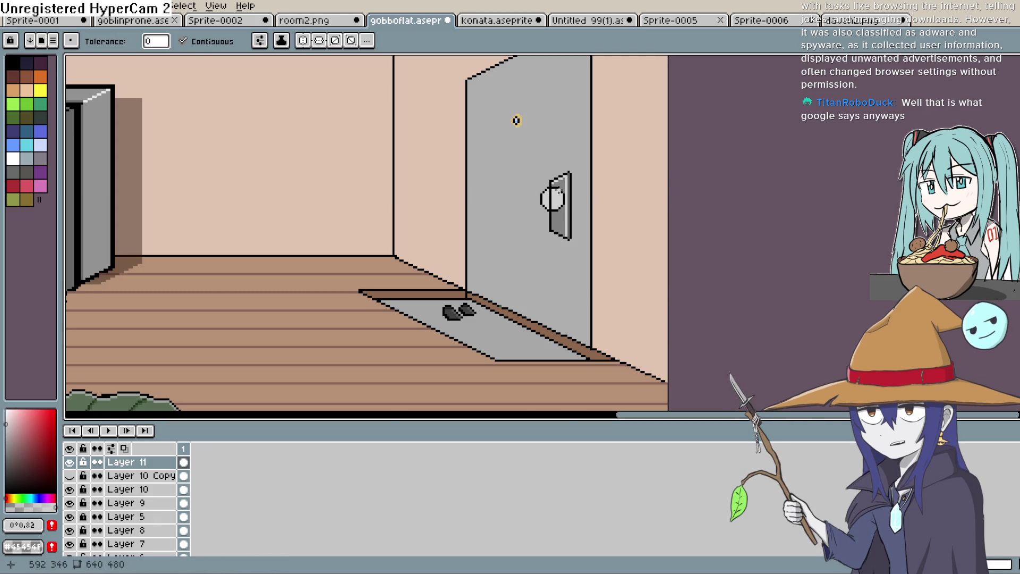
{"action": "scroll", "coordinate": [563, 191], "scroll_direction": "up", "scroll_amount": 2}
{"action": "scroll", "coordinate": [654, 180], "scroll_direction": "up", "scroll_amount": 1}
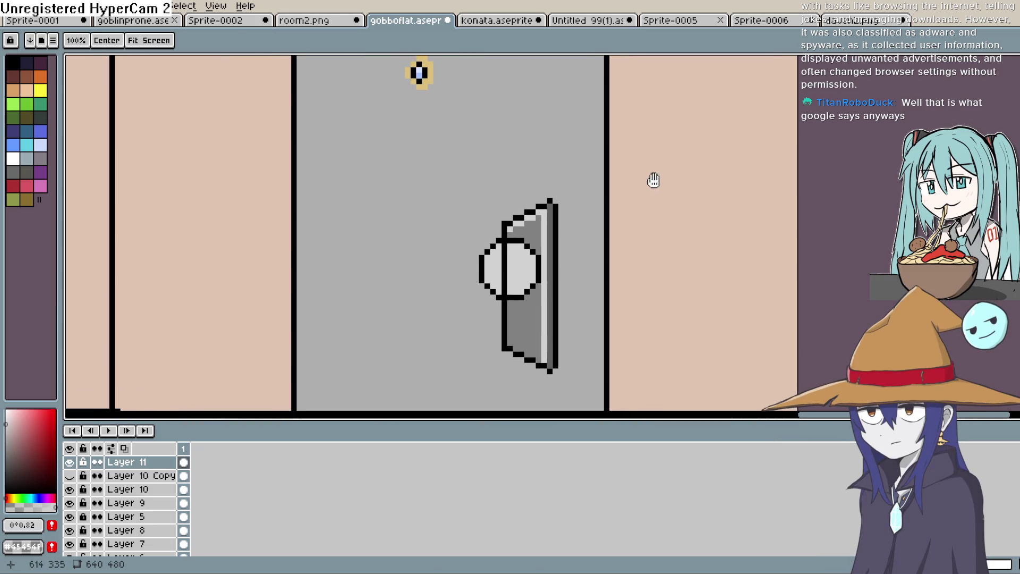
{"action": "scroll", "coordinate": [565, 227], "scroll_direction": "left", "scroll_amount": 1}
{"action": "key", "text": "b"}
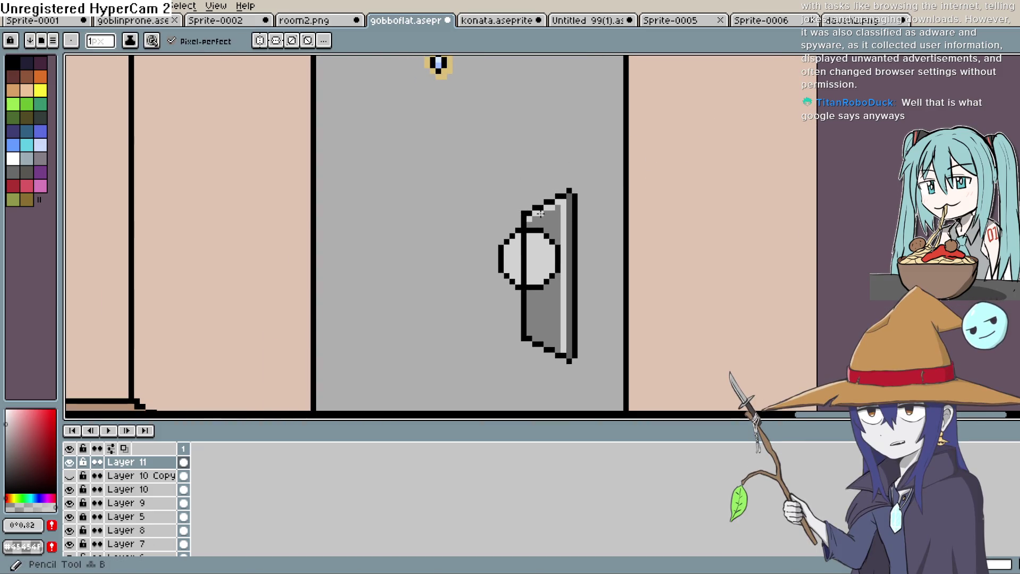
{"action": "scroll", "coordinate": [607, 196], "scroll_direction": "down", "scroll_amount": 4}
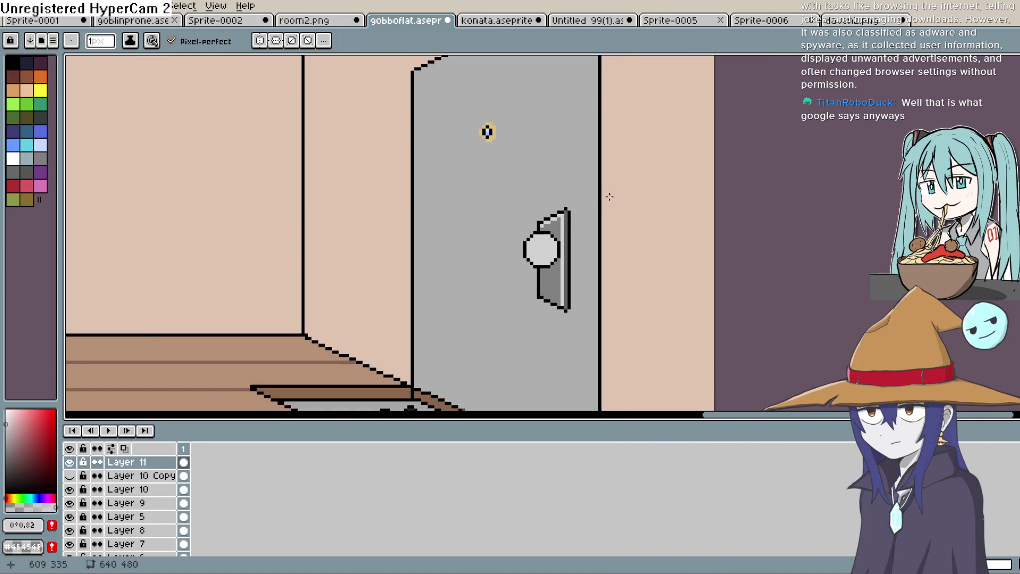
{"action": "key", "text": "h"}
{"action": "scroll", "coordinate": [634, 228], "scroll_direction": "down", "scroll_amount": 2}
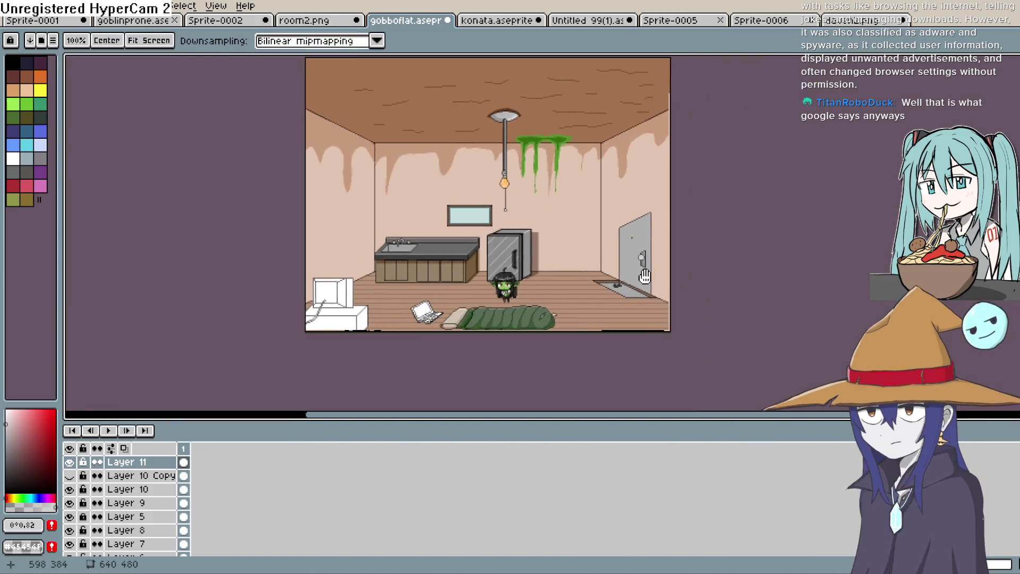
{"action": "scroll", "coordinate": [633, 228], "scroll_direction": "up", "scroll_amount": 2}
{"action": "left_click_drag", "start_coordinate": [559, 209], "coordinate": [700, 210]}
{"action": "scroll", "coordinate": [700, 210], "scroll_direction": "up", "scroll_amount": 3}
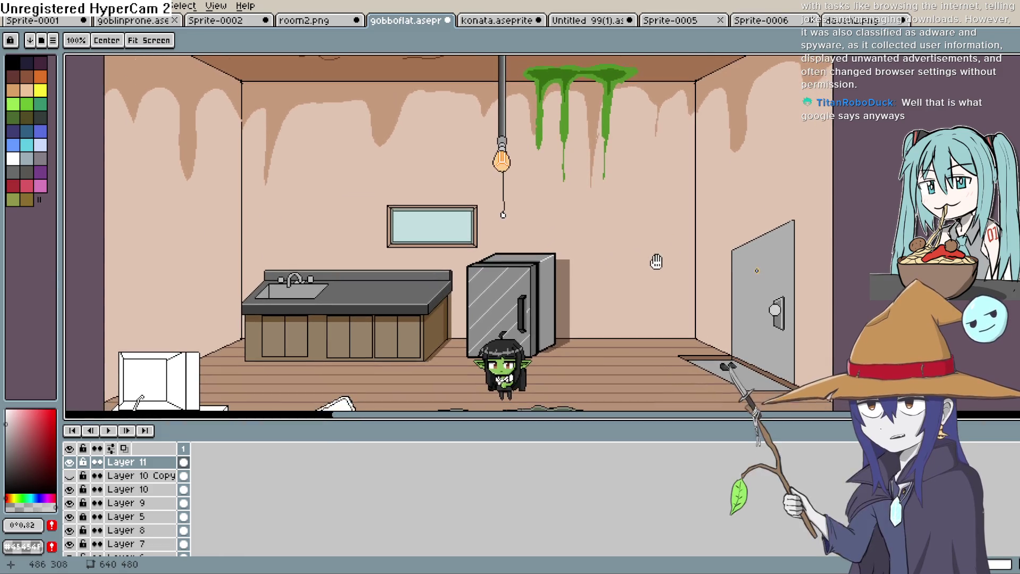
{"action": "scroll", "coordinate": [632, 222], "scroll_direction": "down", "scroll_amount": 1}
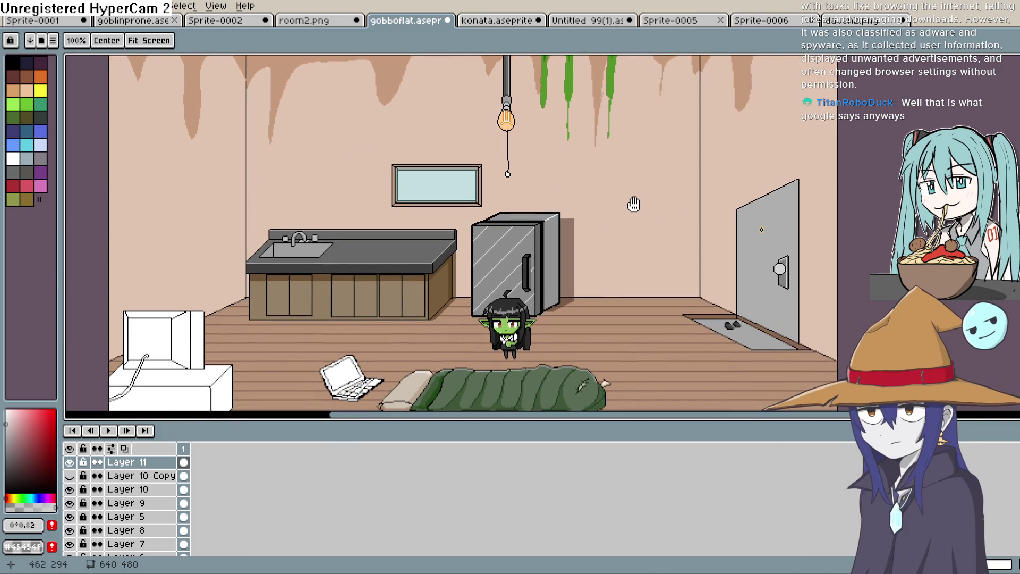
{"action": "key", "text": "b"}
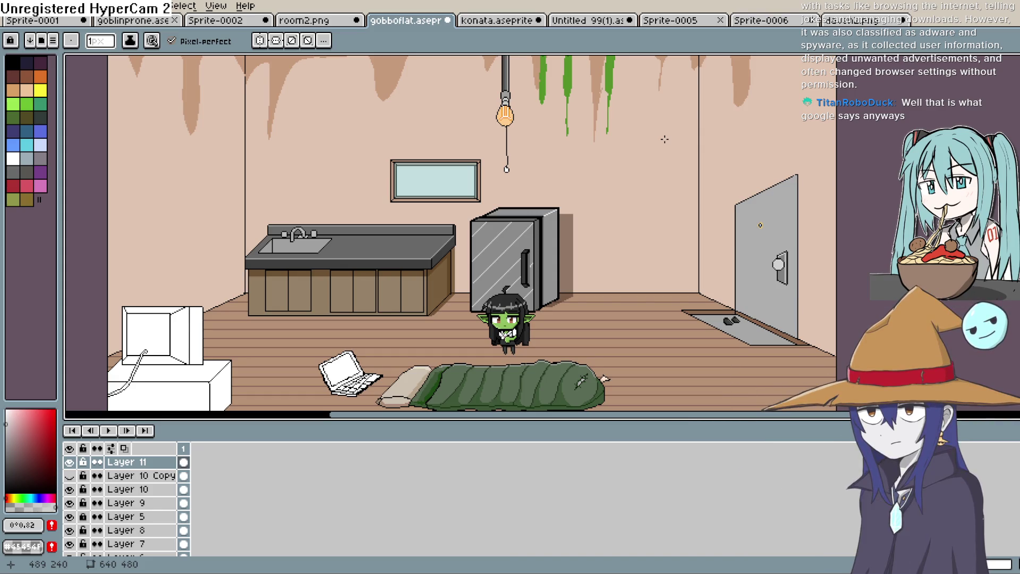
{"action": "left_click_drag", "start_coordinate": [517, 276], "coordinate": [403, 226]}
{"action": "scroll", "coordinate": [403, 226], "scroll_direction": "up", "scroll_amount": 1}
{"action": "mouse_move", "coordinate": [999, 263]}
{"action": "left_mouse_down"}
{"action": "mouse_move", "coordinate": [649, 202]}
{"action": "mouse_move", "coordinate": [591, 247]}
{"action": "left_mouse_up"}
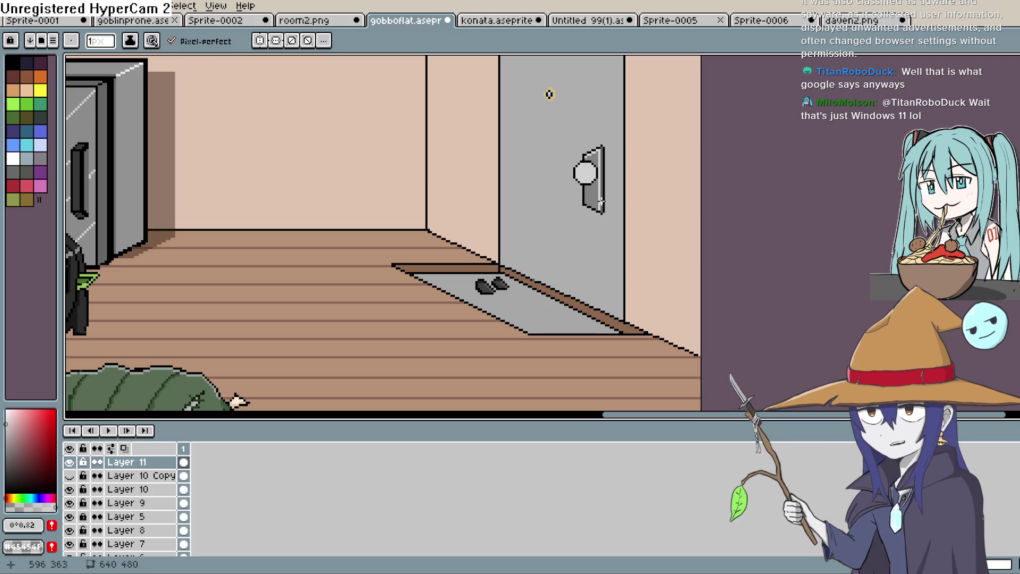
{"action": "key", "text": "i"}
Add grey shadow pixels under the plate's bottom-right corner and stepped outline.
{"action": "scroll", "coordinate": [573, 209], "scroll_direction": "up", "scroll_amount": 3}
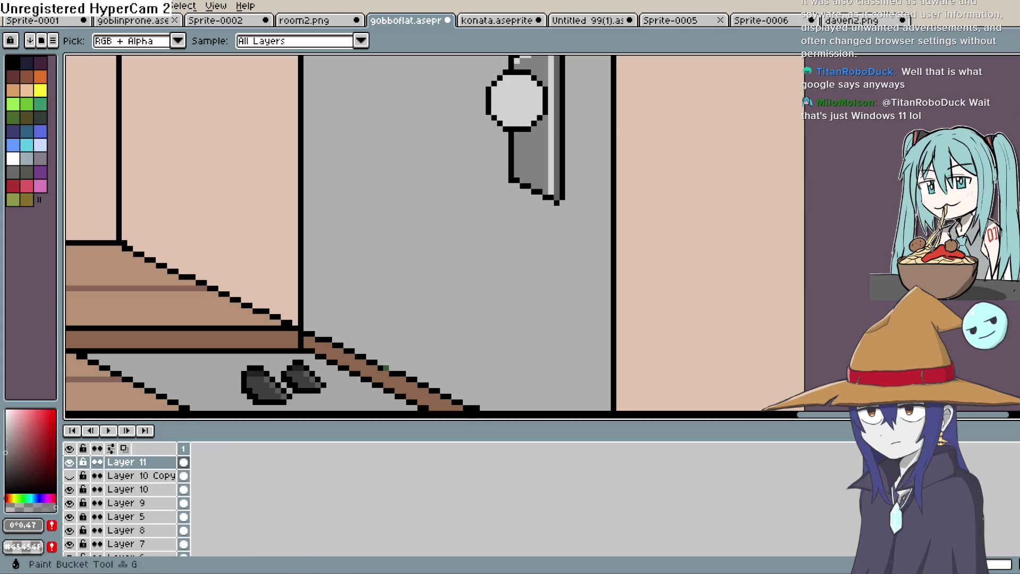
{"action": "key", "text": "b"}
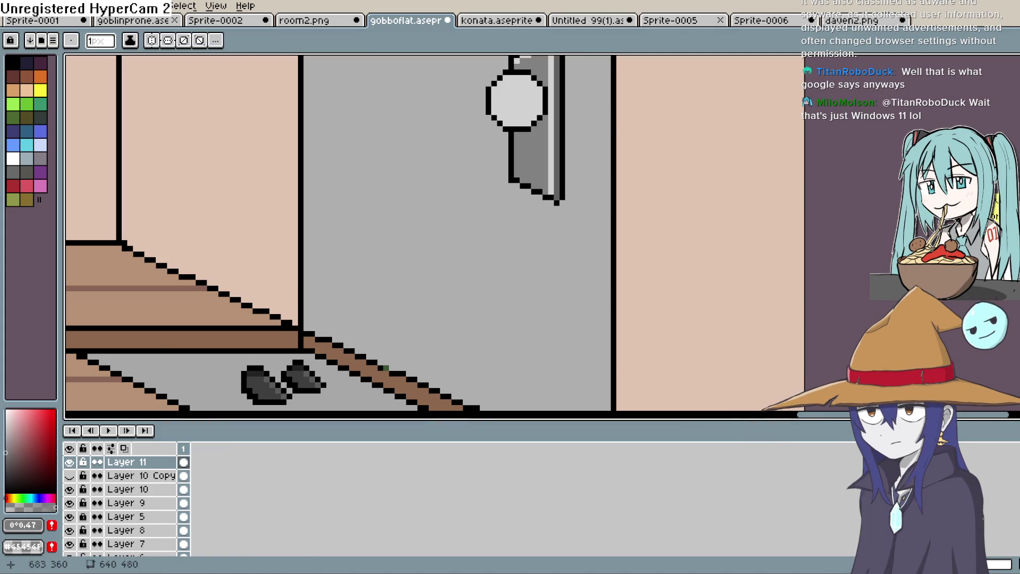
{"action": "scroll", "coordinate": [798, 160], "scroll_direction": "up", "scroll_amount": 2}
{"action": "left_click_drag", "start_coordinate": [422, 229], "coordinate": [468, 230]}
{"action": "left_click", "coordinate": [445, 228]}
{"action": "left_click", "coordinate": [404, 210]}
{"action": "left_click", "coordinate": [385, 201]}
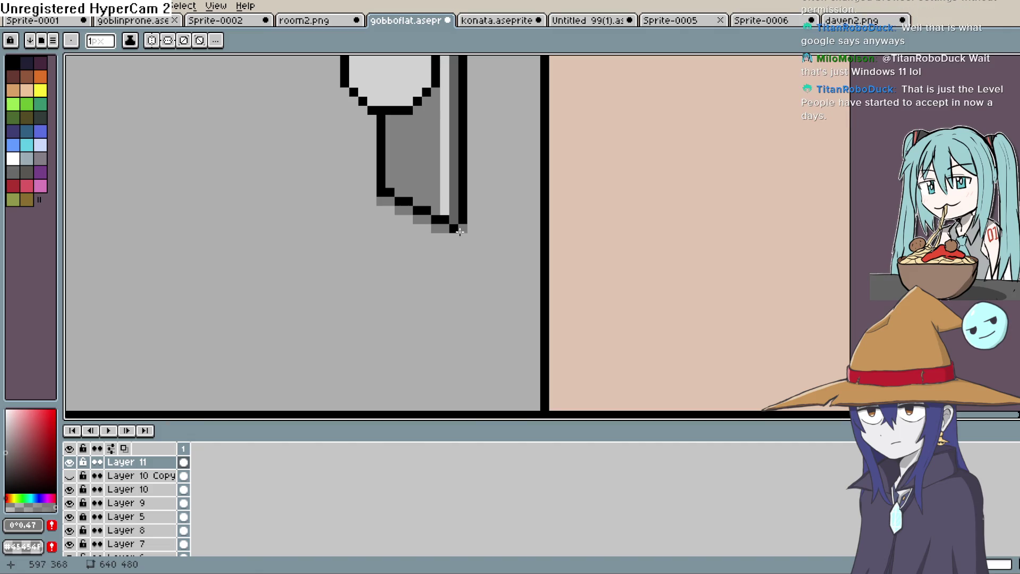
Extend the shadow with grey lines along the stepped bottom and up the plate's right side.
{"action": "left_click_drag", "start_coordinate": [453, 238], "coordinate": [385, 205]}
{"action": "left_click_drag", "start_coordinate": [460, 229], "coordinate": [461, 238]}
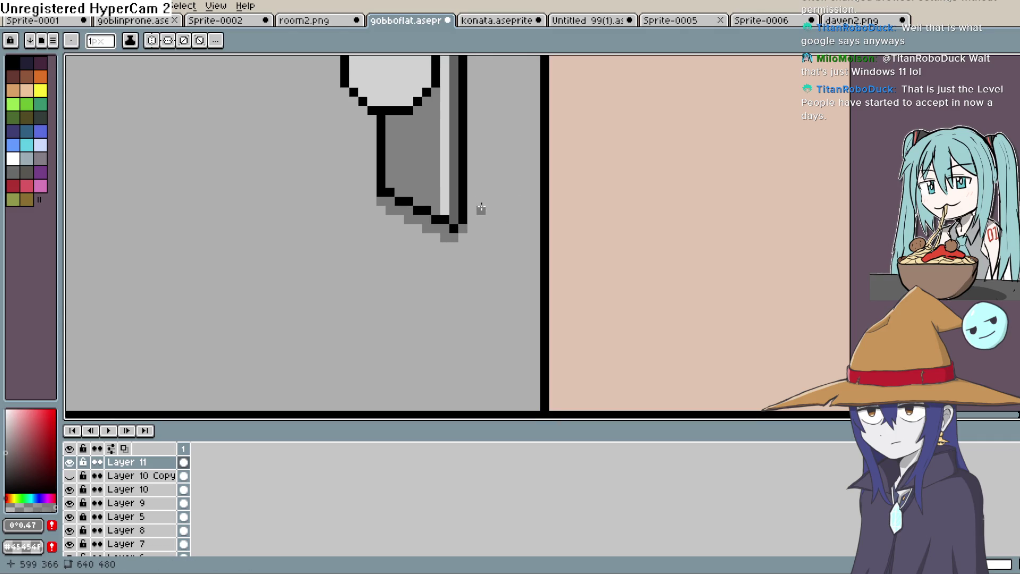
{"action": "scroll", "coordinate": [534, 195], "scroll_direction": "down", "scroll_amount": 1}
{"action": "scroll", "coordinate": [534, 196], "scroll_direction": "down", "scroll_amount": 2}
{"action": "mouse_move", "coordinate": [524, 223]}
{"action": "left_mouse_down"}
{"action": "mouse_move", "coordinate": [536, 292]}
{"action": "mouse_move", "coordinate": [587, 213]}
{"action": "left_mouse_up"}
{"action": "mouse_move", "coordinate": [499, 258]}
{"action": "left_mouse_down"}
{"action": "mouse_move", "coordinate": [569, 199]}
{"action": "mouse_move", "coordinate": [561, 257]}
{"action": "left_mouse_up"}
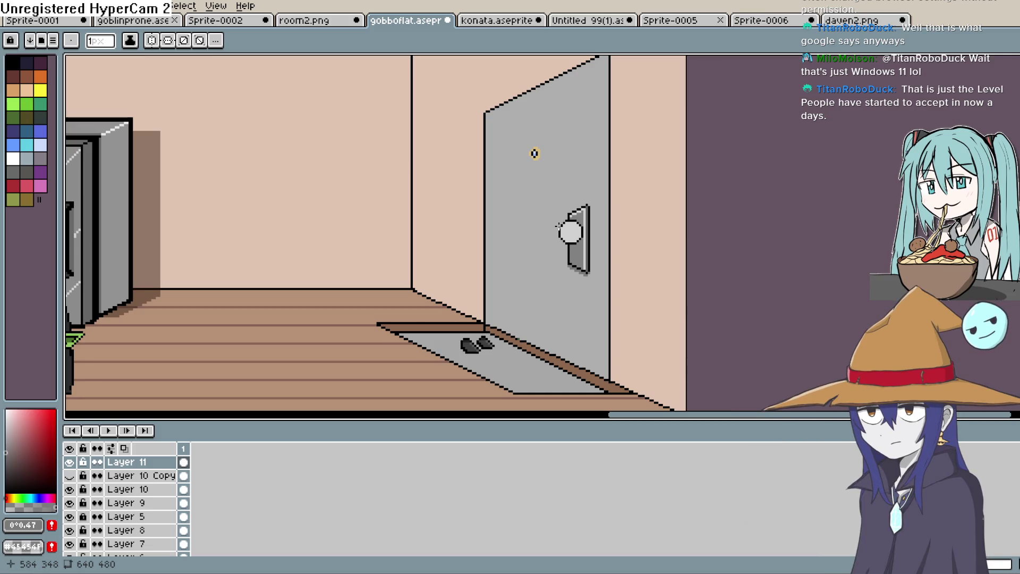
{"action": "key", "text": "b"}
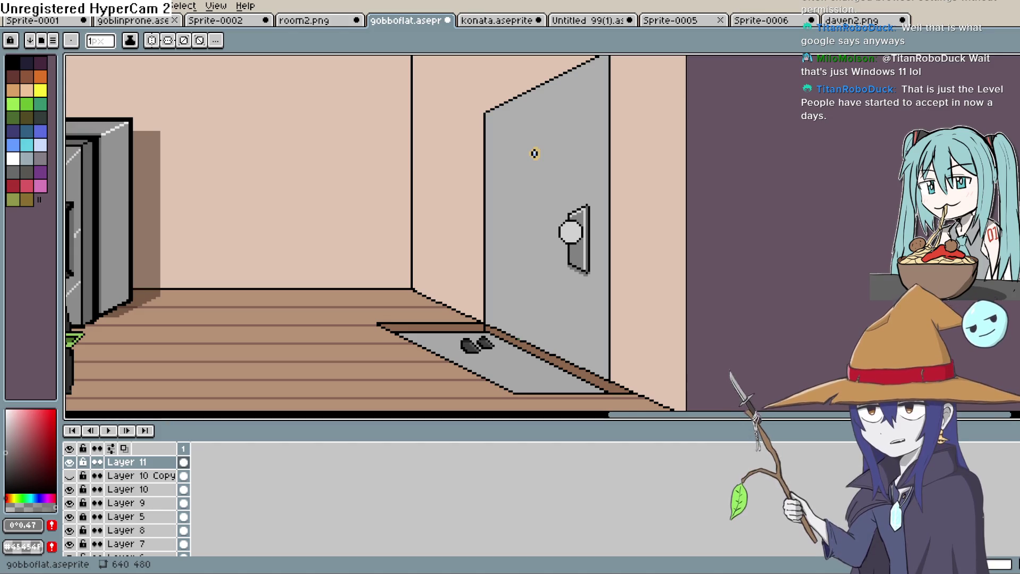
Drag in the colour field to pick a darker mid grey for the knob shading.
{"action": "mouse_move", "coordinate": [380, 284]}
{"action": "left_mouse_down"}
{"action": "mouse_move", "coordinate": [690, 236]}
{"action": "mouse_move", "coordinate": [592, 162]}
{"action": "mouse_move", "coordinate": [547, 178]}
{"action": "mouse_move", "coordinate": [604, 227]}
{"action": "mouse_move", "coordinate": [490, 205]}
{"action": "mouse_move", "coordinate": [542, 227]}
{"action": "left_mouse_up"}
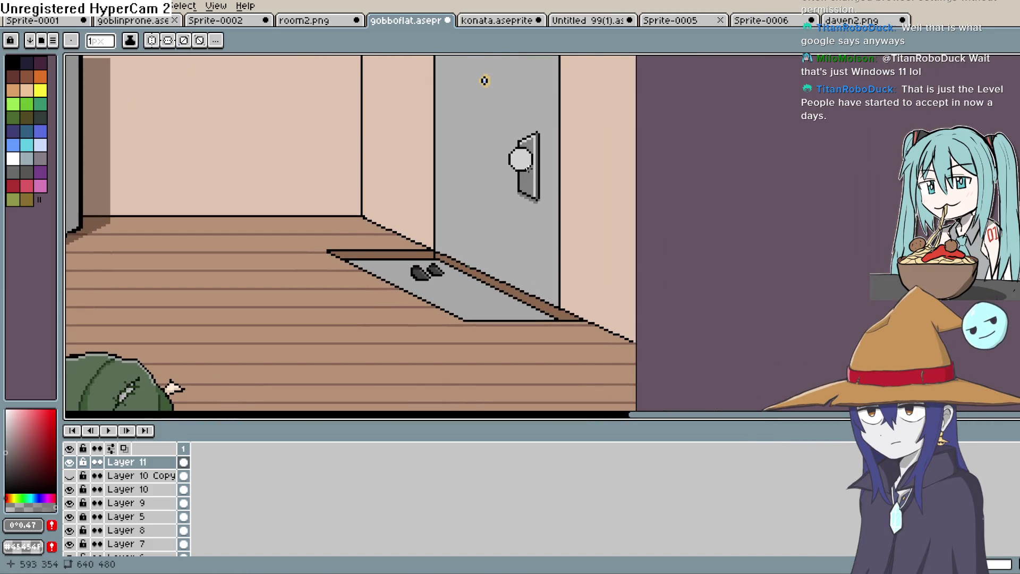
{"action": "key", "text": "i"}
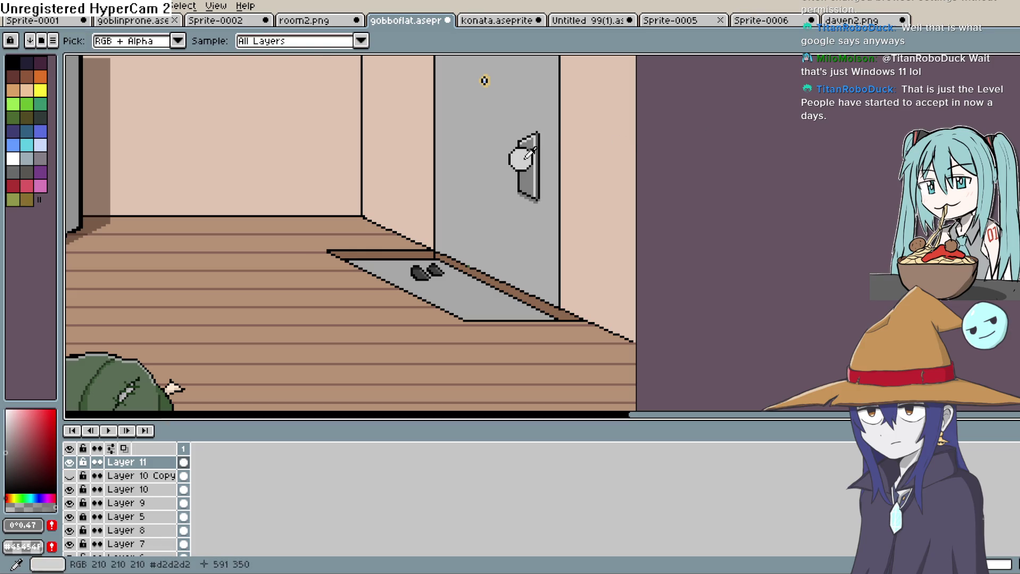
{"action": "left_click_drag", "start_coordinate": [7, 425], "coordinate": [5, 440]}
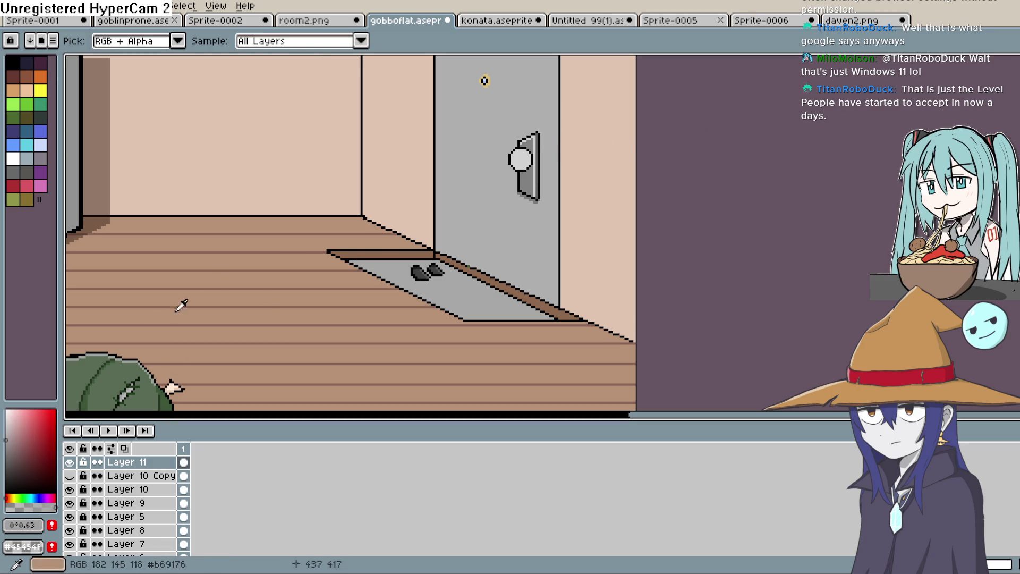
{"action": "key", "text": "b"}
{"action": "scroll", "coordinate": [480, 79], "scroll_direction": "up", "scroll_amount": 4}
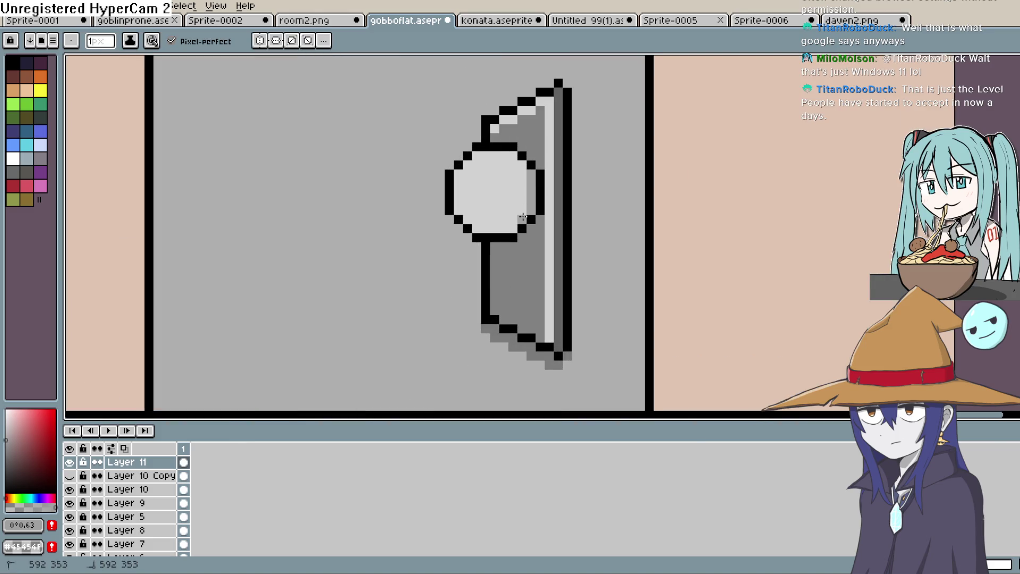
{"action": "left_click", "coordinate": [484, 219]}
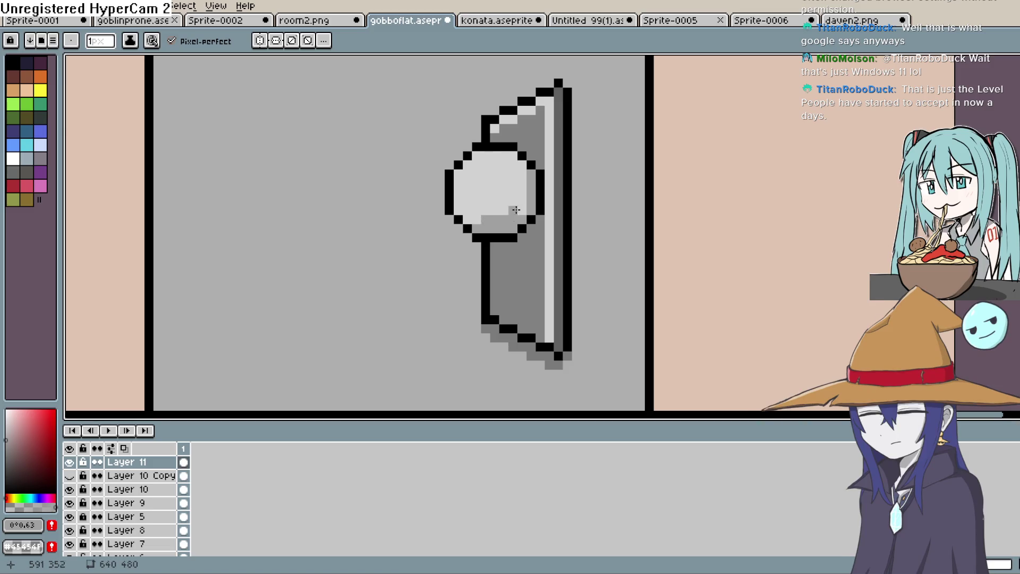
{"action": "left_click_drag", "start_coordinate": [524, 196], "coordinate": [520, 200]}
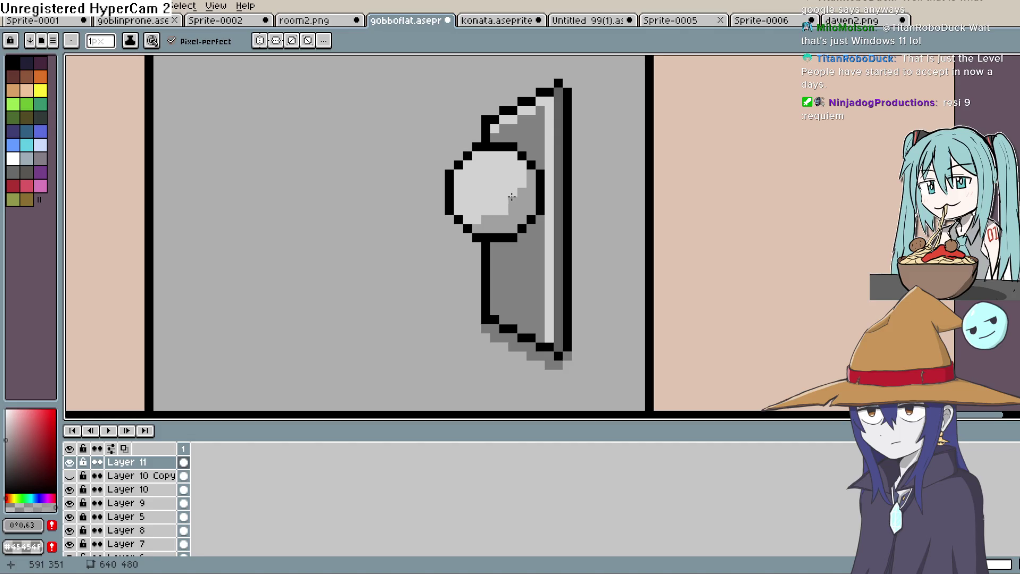
{"action": "left_click", "coordinate": [511, 186]}
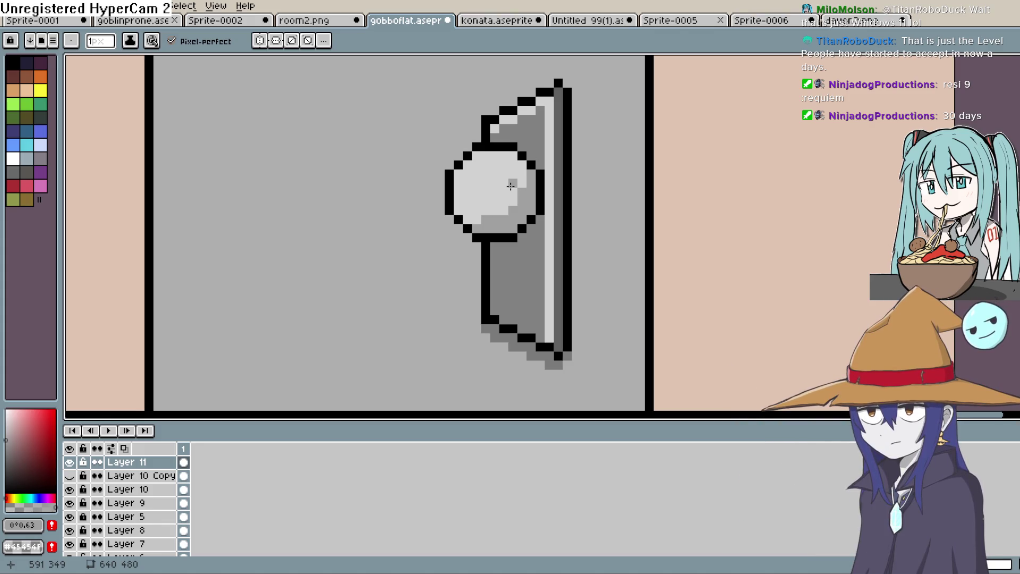
{"action": "key", "text": "i"}
{"action": "left_click", "coordinate": [7, 419]}
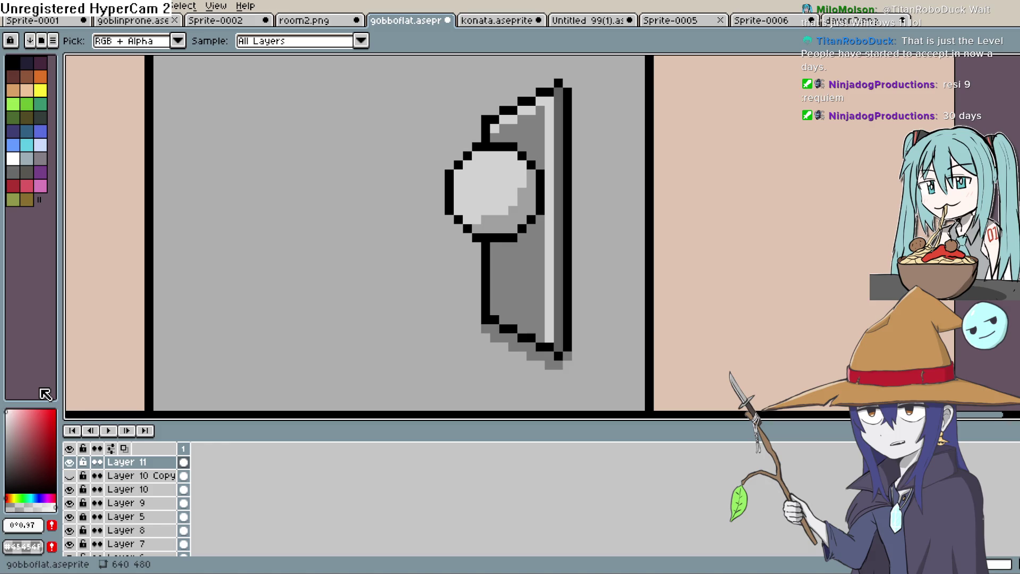
{"action": "key", "text": "b"}
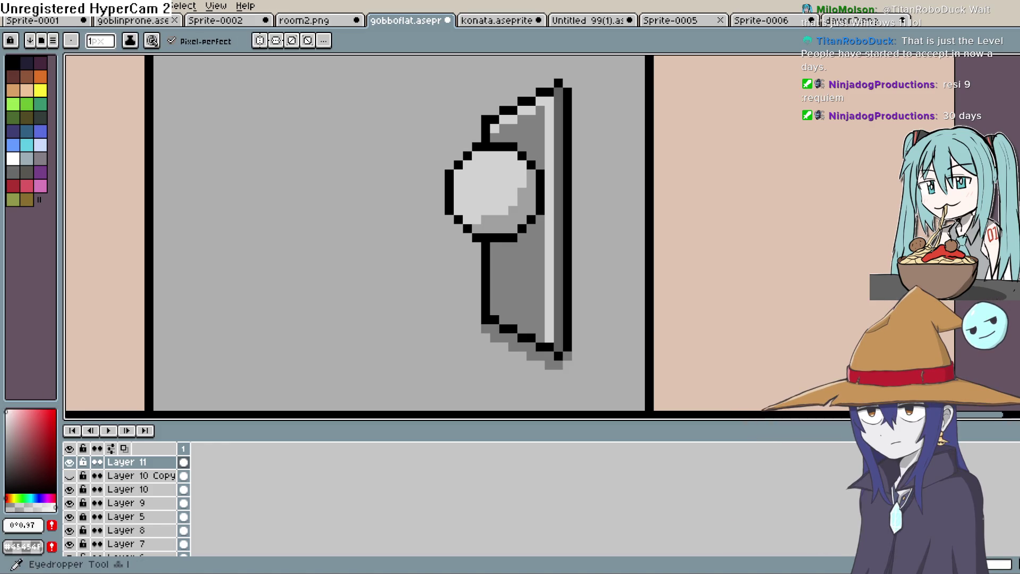
{"action": "key", "text": "b"}
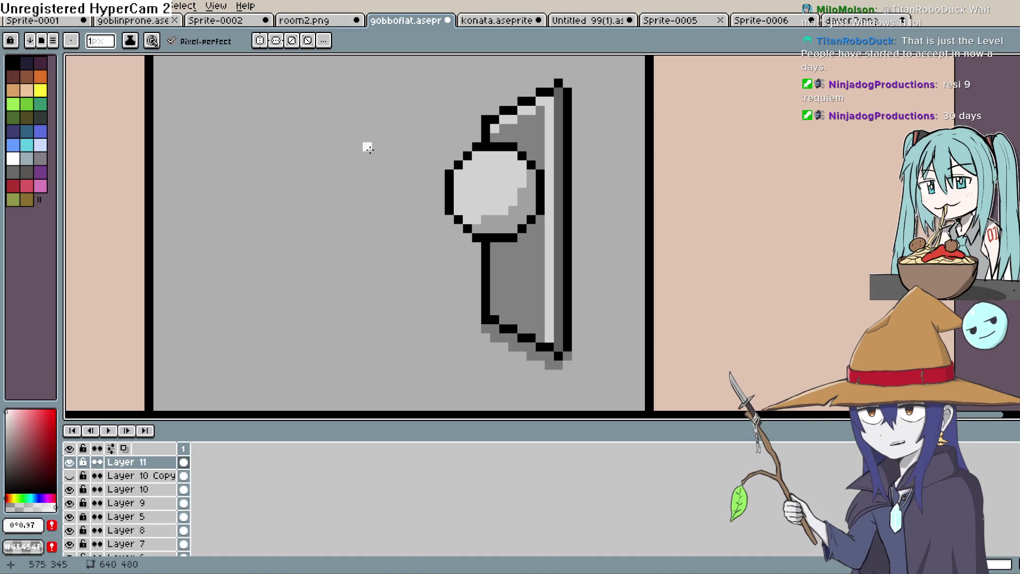
{"action": "scroll", "coordinate": [515, 125], "scroll_direction": "up", "scroll_amount": 2}
Paint a white highlight along the knob's top and left edges.
{"action": "mouse_move", "coordinate": [463, 187]}
{"action": "left_mouse_down"}
{"action": "mouse_move", "coordinate": [454, 185]}
{"action": "mouse_move", "coordinate": [472, 187]}
{"action": "mouse_move", "coordinate": [443, 186]}
{"action": "left_mouse_up"}
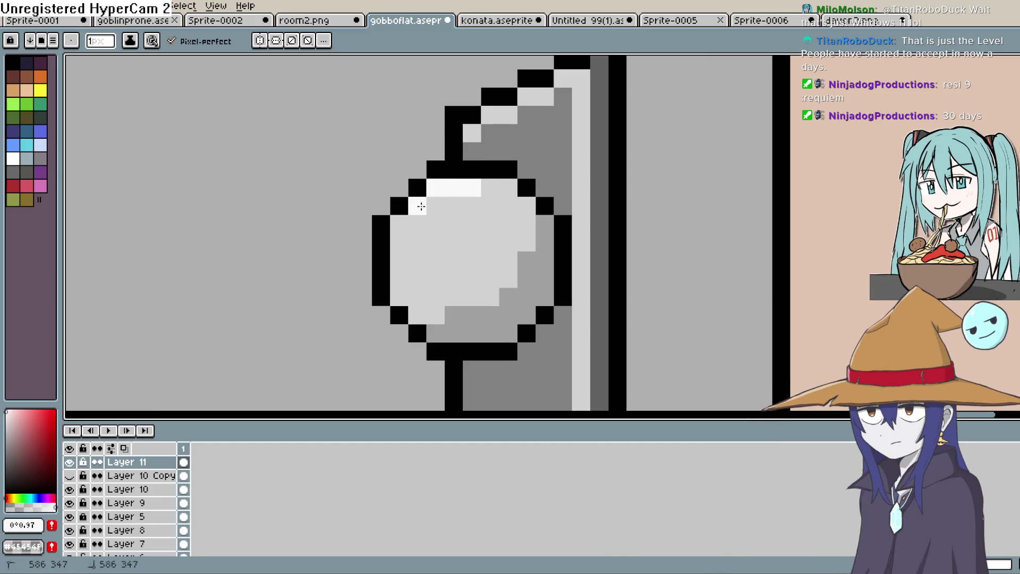
{"action": "left_click_drag", "start_coordinate": [402, 229], "coordinate": [414, 299]}
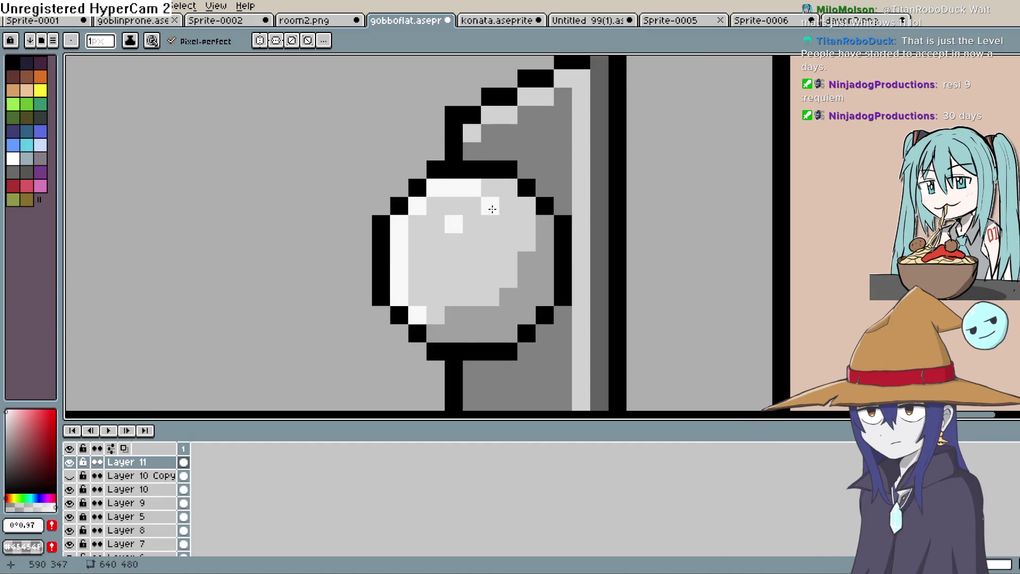
{"action": "scroll", "coordinate": [663, 230], "scroll_direction": "down", "scroll_amount": 8}
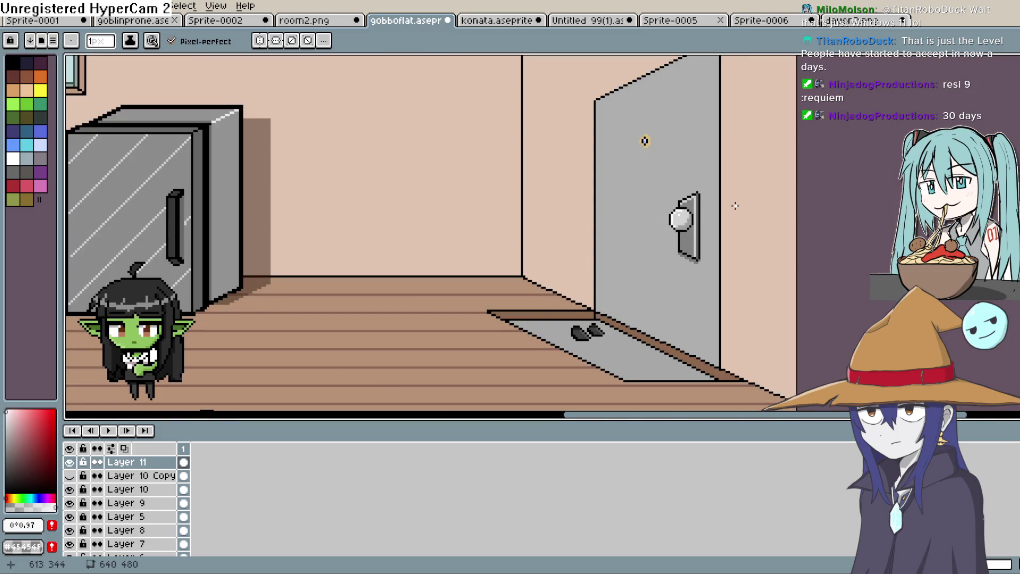
{"action": "scroll", "coordinate": [734, 206], "scroll_direction": "up", "scroll_amount": 6}
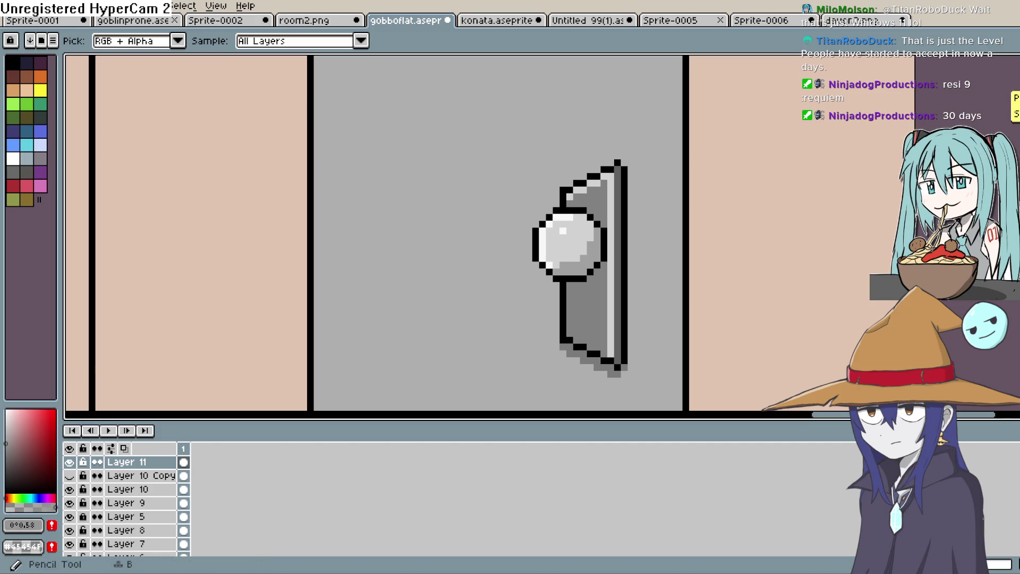
Shade the knob's lower right with grey pixels, undoing and redrawing a misplaced stroke.
{"action": "key", "text": "b"}
{"action": "scroll", "coordinate": [655, 210], "scroll_direction": "up", "scroll_amount": 3}
{"action": "left_click_drag", "start_coordinate": [473, 261], "coordinate": [473, 275]}
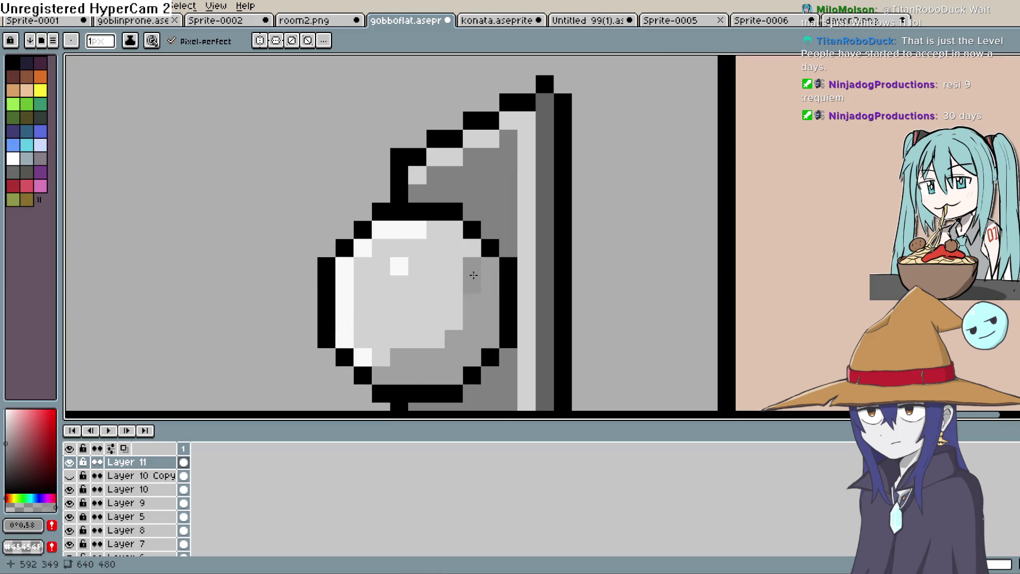
{"action": "left_click", "coordinate": [453, 303]}
{"action": "left_click", "coordinate": [439, 335]}
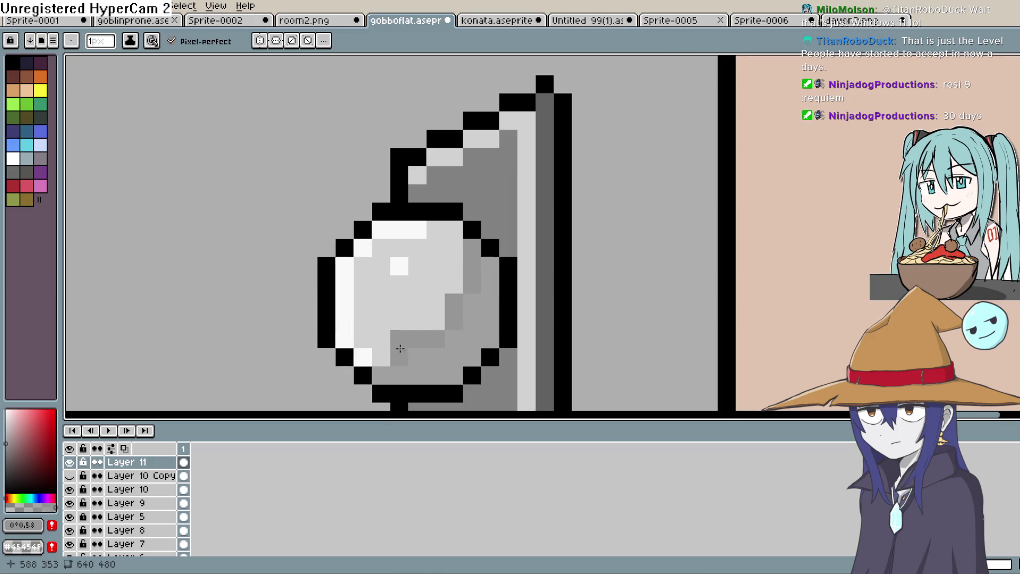
{"action": "key", "text": "ctrl+z"}
{"action": "key", "text": "ctrl+z"}
{"action": "left_click", "coordinate": [442, 358], "text": "shift"}
{"action": "left_click", "coordinate": [458, 331]}
Zoom out and pan so the whole room scene is visible again.
{"action": "scroll", "coordinate": [573, 228], "scroll_direction": "down", "scroll_amount": 4}
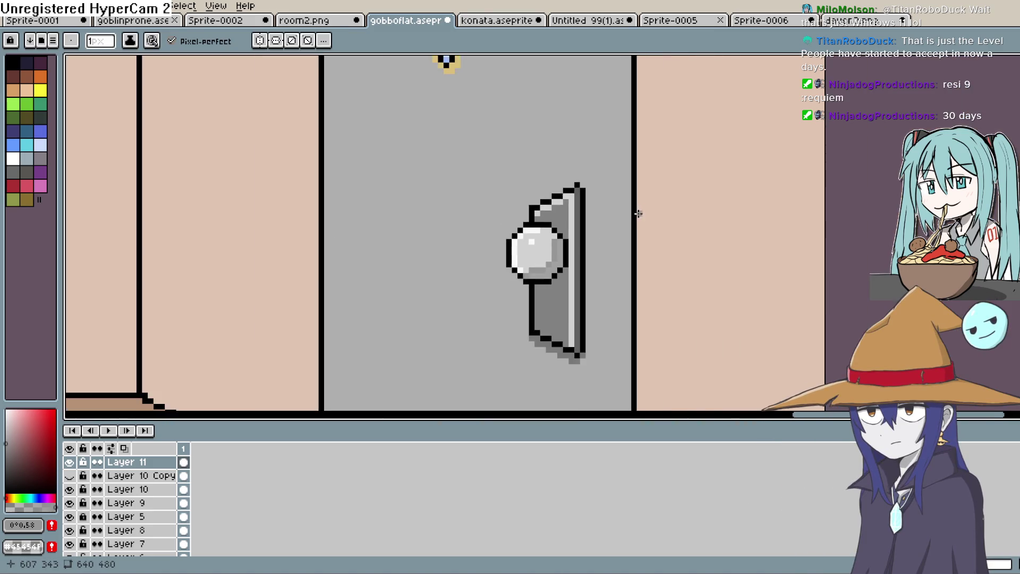
{"action": "scroll", "coordinate": [570, 228], "scroll_direction": "up", "scroll_amount": 1}
{"action": "scroll", "coordinate": [569, 228], "scroll_direction": "up", "scroll_amount": 1}
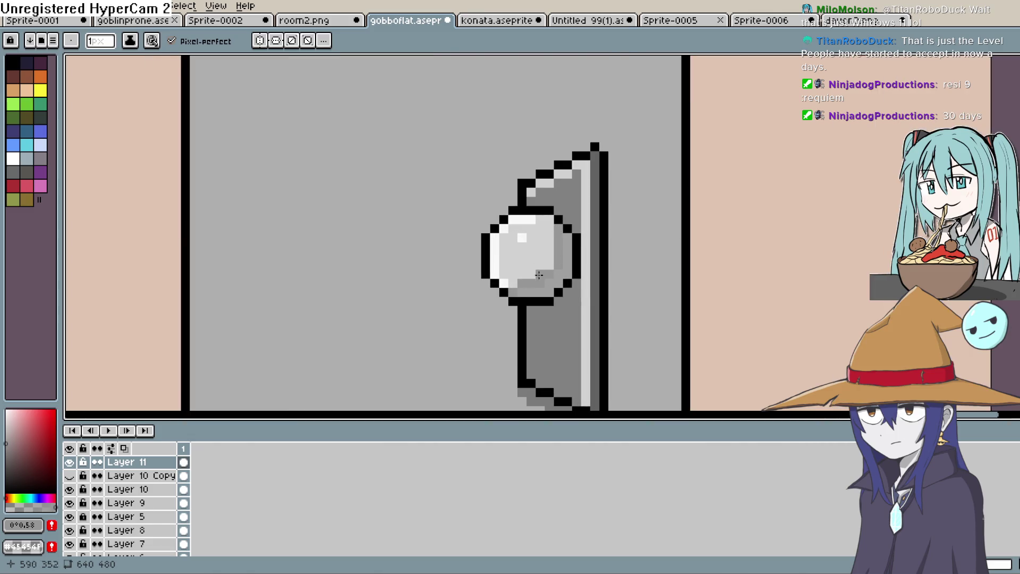
{"action": "scroll", "coordinate": [606, 266], "scroll_direction": "down", "scroll_amount": 2}
{"action": "scroll", "coordinate": [595, 279], "scroll_direction": "up", "scroll_amount": 2}
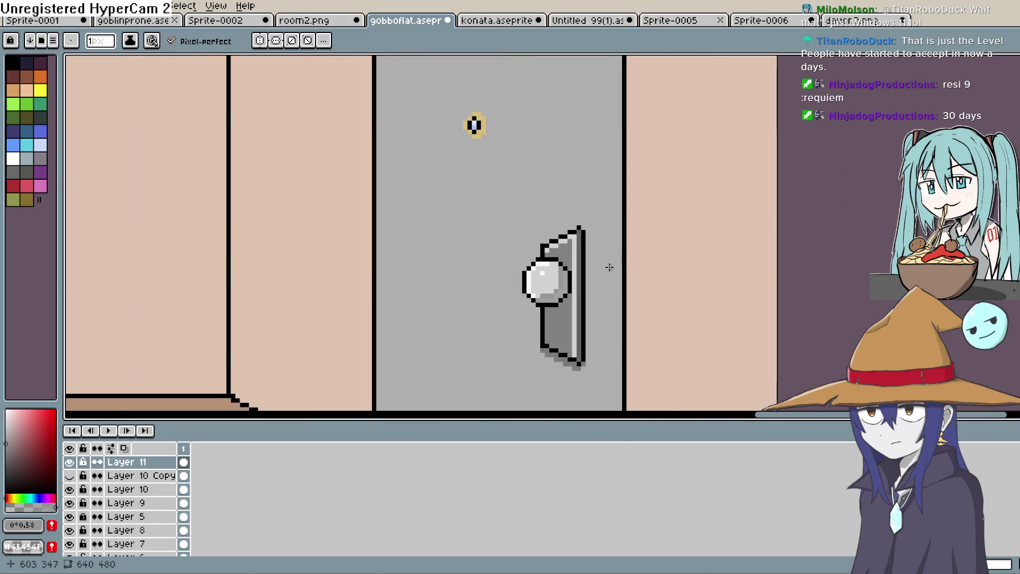
{"action": "mouse_move", "coordinate": [587, 289]}
{"action": "left_mouse_down"}
{"action": "mouse_move", "coordinate": [706, 205]}
{"action": "mouse_move", "coordinate": [629, 309]}
{"action": "left_mouse_up"}
{"action": "scroll", "coordinate": [701, 209], "scroll_direction": "down", "scroll_amount": 3}
{"action": "scroll", "coordinate": [629, 309], "scroll_direction": "down", "scroll_amount": 2}
{"action": "mouse_move", "coordinate": [643, 266]}
{"action": "left_mouse_down"}
{"action": "mouse_move", "coordinate": [633, 232]}
{"action": "mouse_move", "coordinate": [619, 234]}
{"action": "mouse_move", "coordinate": [616, 268]}
{"action": "left_mouse_up"}
{"action": "key", "text": "b"}
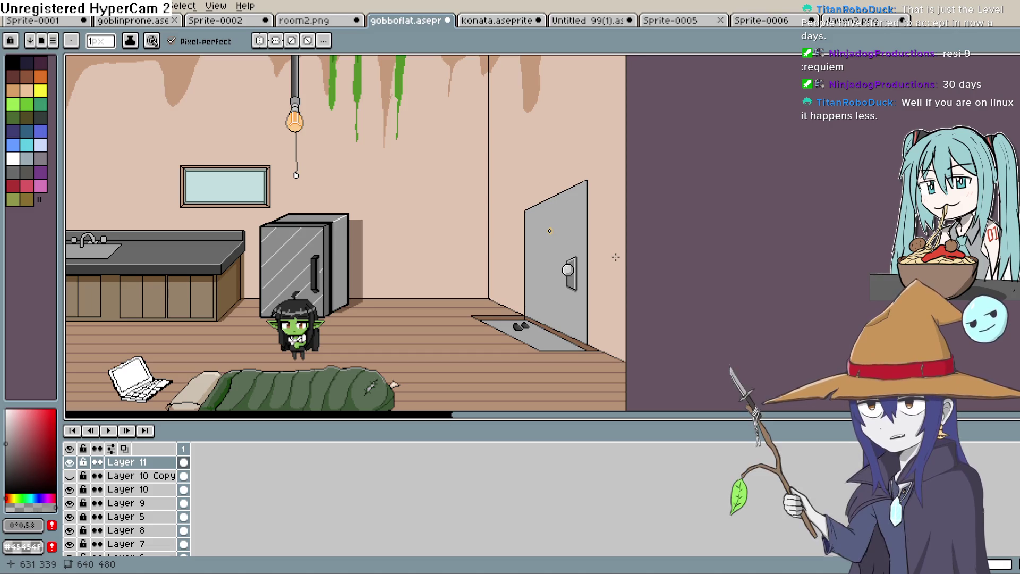
{"action": "key", "text": "space"}
Zoom onto the peephole, sample its tan and shift the hue to an orange-brown.
{"action": "mouse_move", "coordinate": [399, 250]}
{"action": "left_mouse_down"}
{"action": "mouse_move", "coordinate": [576, 164]}
{"action": "mouse_move", "coordinate": [507, 163]}
{"action": "left_mouse_up"}
{"action": "scroll", "coordinate": [717, 183], "scroll_direction": "down", "scroll_amount": 3}
{"action": "scroll", "coordinate": [717, 182], "scroll_direction": "up", "scroll_amount": 3}
{"action": "scroll", "coordinate": [676, 176], "scroll_direction": "up", "scroll_amount": 2}
{"action": "left_click_drag", "start_coordinate": [676, 175], "coordinate": [667, 281]}
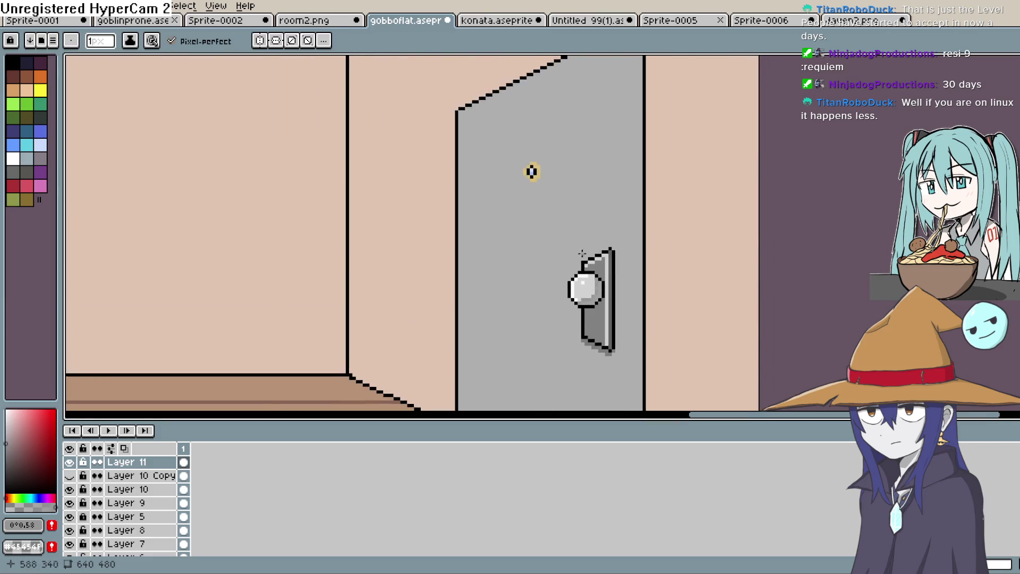
{"action": "scroll", "coordinate": [517, 187], "scroll_direction": "up", "scroll_amount": 2}
{"action": "left_click_drag", "start_coordinate": [517, 187], "coordinate": [472, 288]}
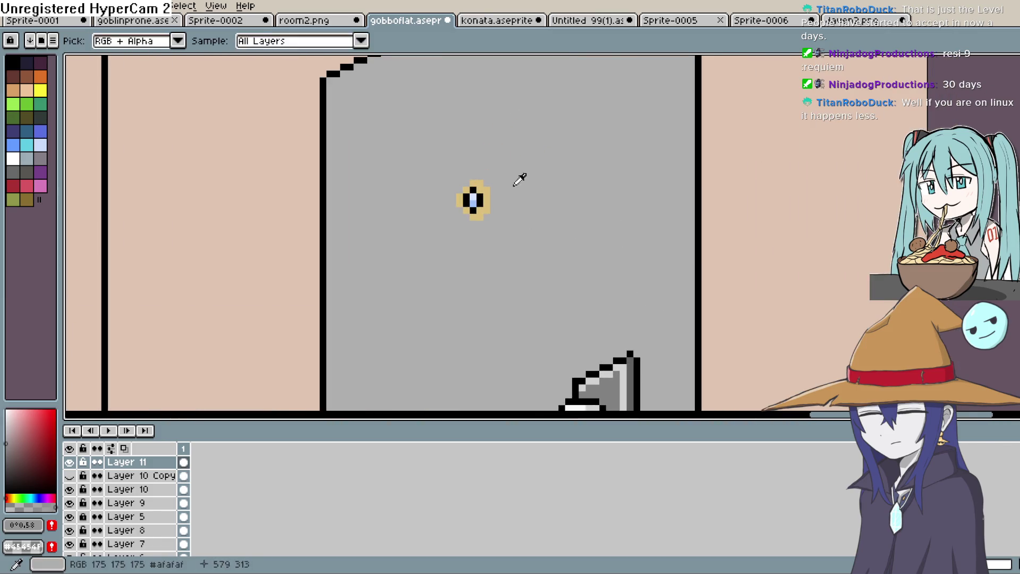
{"action": "left_click", "coordinate": [481, 194], "text": "alt"}
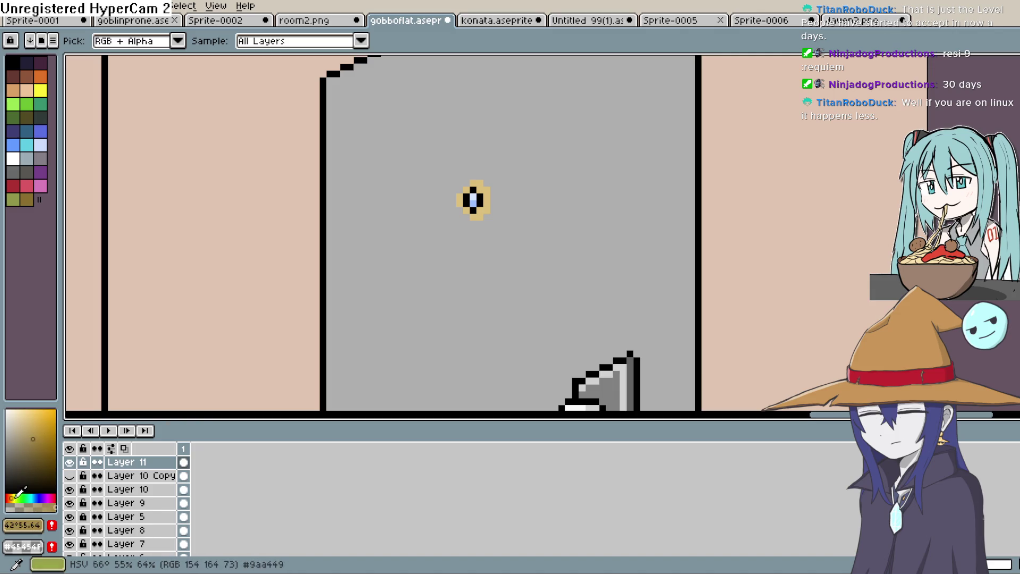
{"action": "left_click_drag", "start_coordinate": [16, 495], "coordinate": [11, 497]}
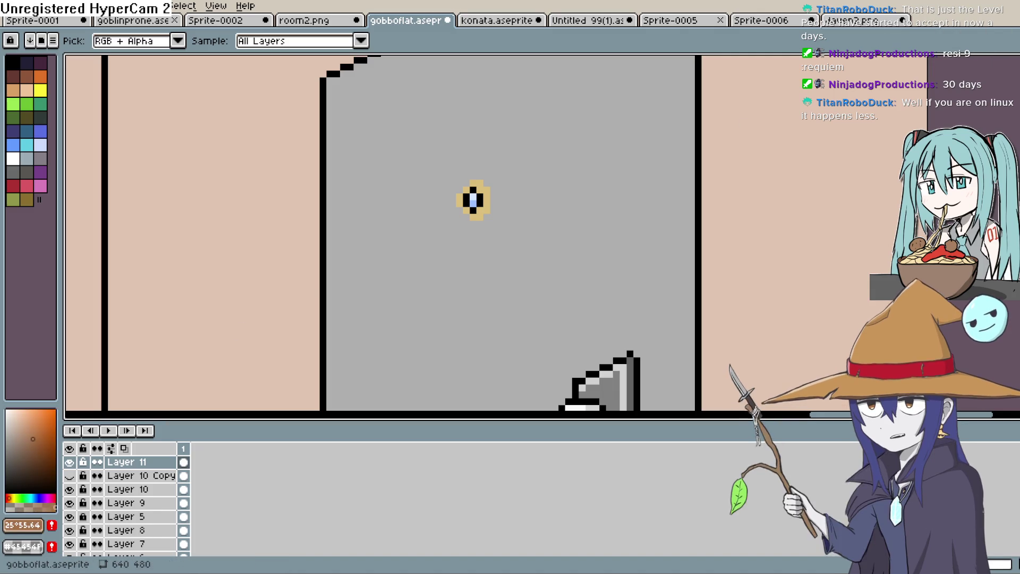
{"action": "key", "text": "b"}
Undo the brown strokes on the peephole and pan back to the whole door.
{"action": "scroll", "coordinate": [616, 150], "scroll_direction": "up", "scroll_amount": 1}
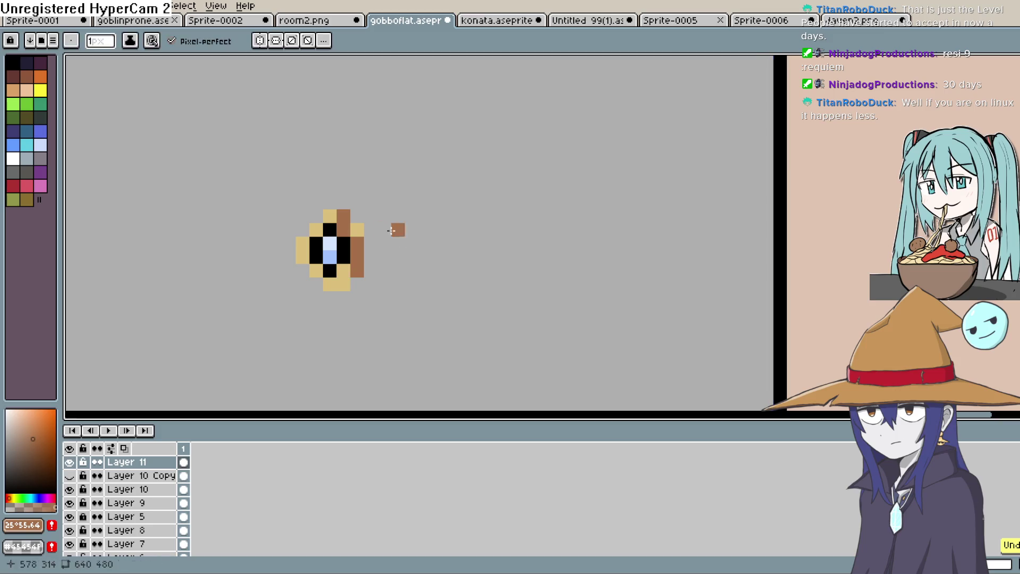
{"action": "key", "text": "ctrl+z"}
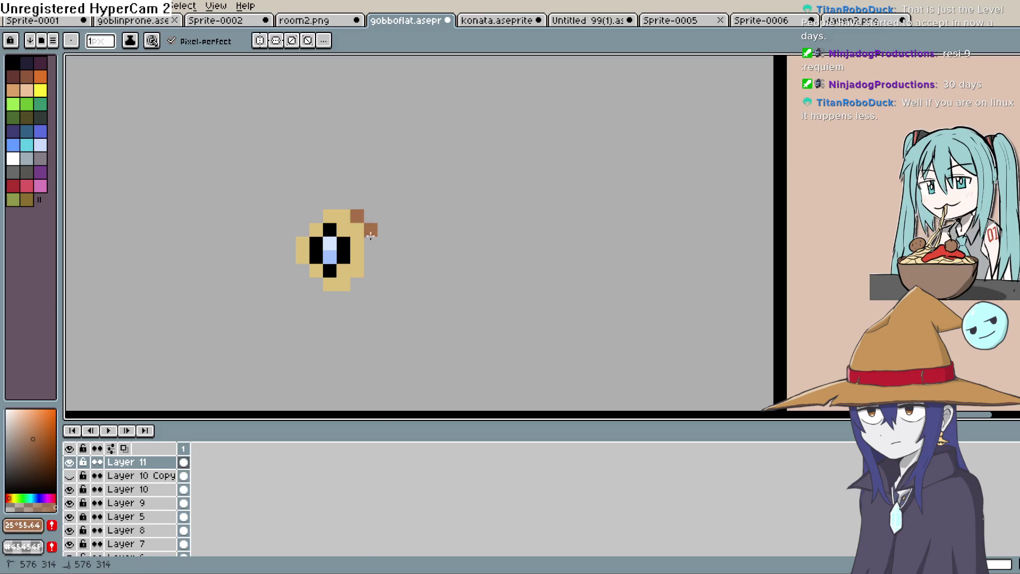
{"action": "scroll", "coordinate": [370, 264], "scroll_direction": "down", "scroll_amount": 6}
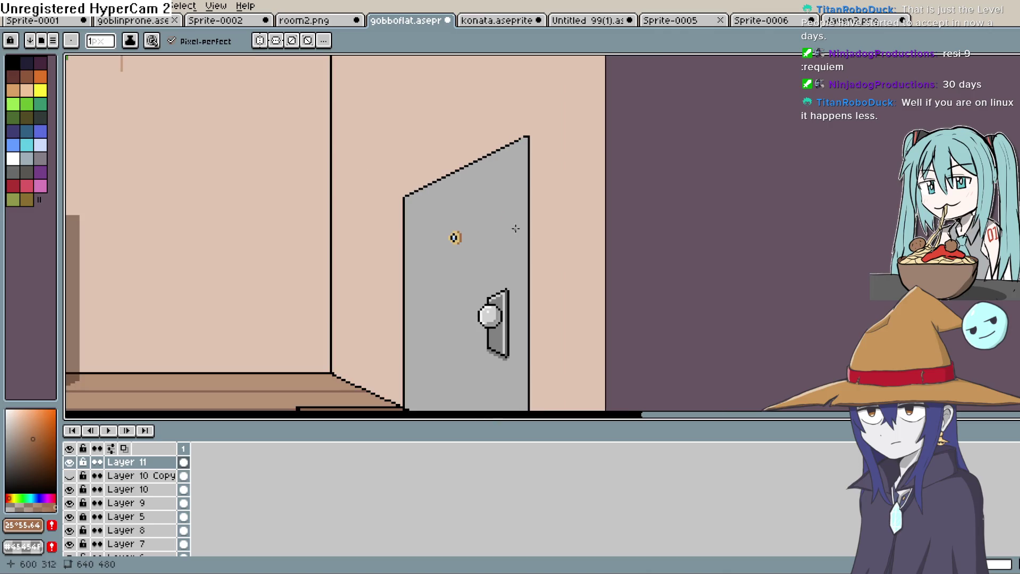
{"action": "key", "text": "space"}
{"action": "mouse_move", "coordinate": [496, 239]}
{"action": "left_mouse_down"}
{"action": "mouse_move", "coordinate": [565, 140]}
{"action": "mouse_move", "coordinate": [617, 128]}
{"action": "mouse_move", "coordinate": [684, 226]}
{"action": "mouse_move", "coordinate": [635, 255]}
{"action": "mouse_move", "coordinate": [597, 260]}
{"action": "left_mouse_up"}
{"action": "scroll", "coordinate": [564, 139], "scroll_direction": "down", "scroll_amount": 1}
{"action": "scroll", "coordinate": [559, 203], "scroll_direction": "up", "scroll_amount": 1}
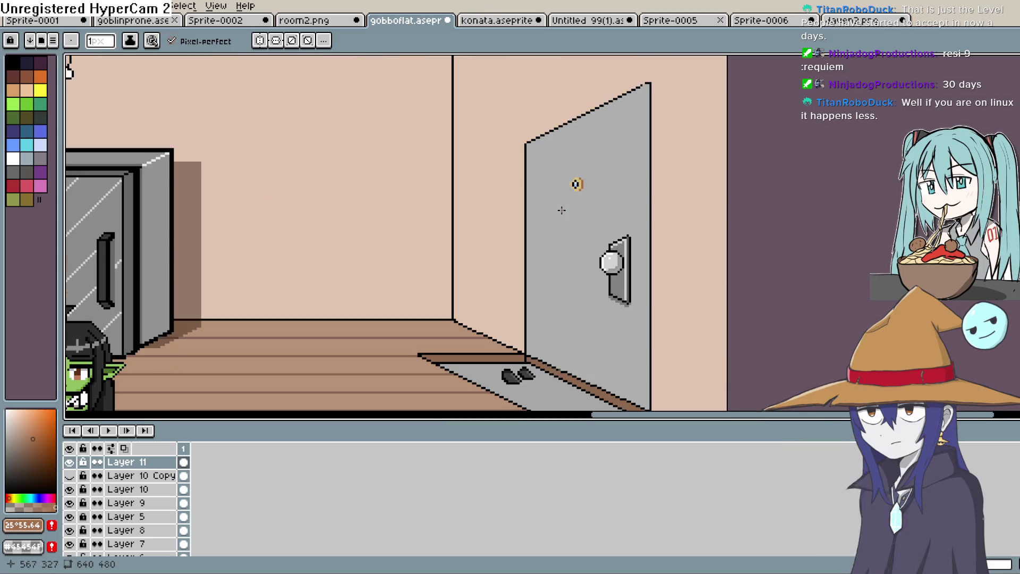
{"action": "scroll", "coordinate": [558, 203], "scroll_direction": "up", "scroll_amount": 2}
Sample the door's grey to cover stray pixels, recentring the view on the door.
{"action": "key", "text": "i"}
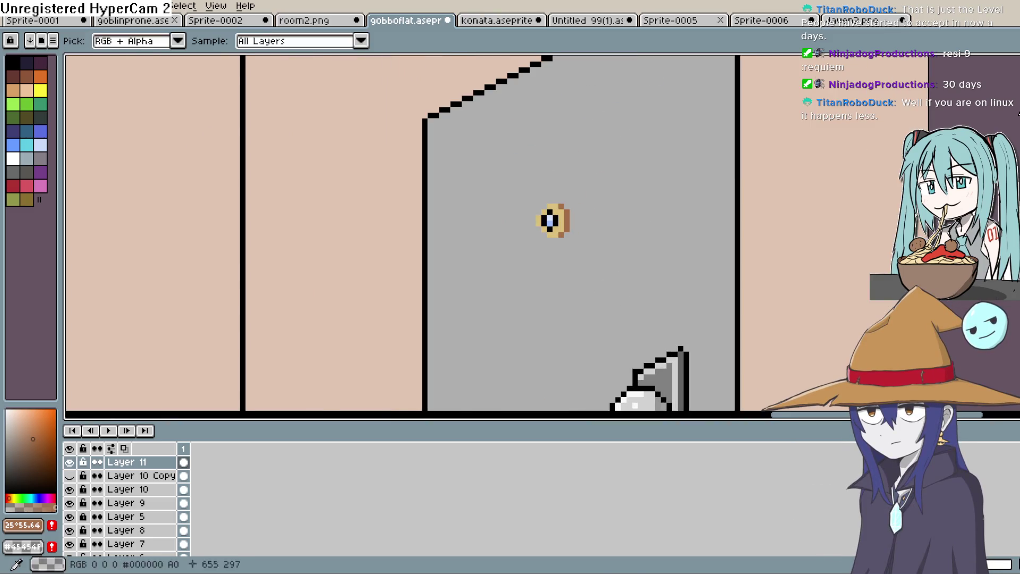
{"action": "left_click", "coordinate": [464, 293]}
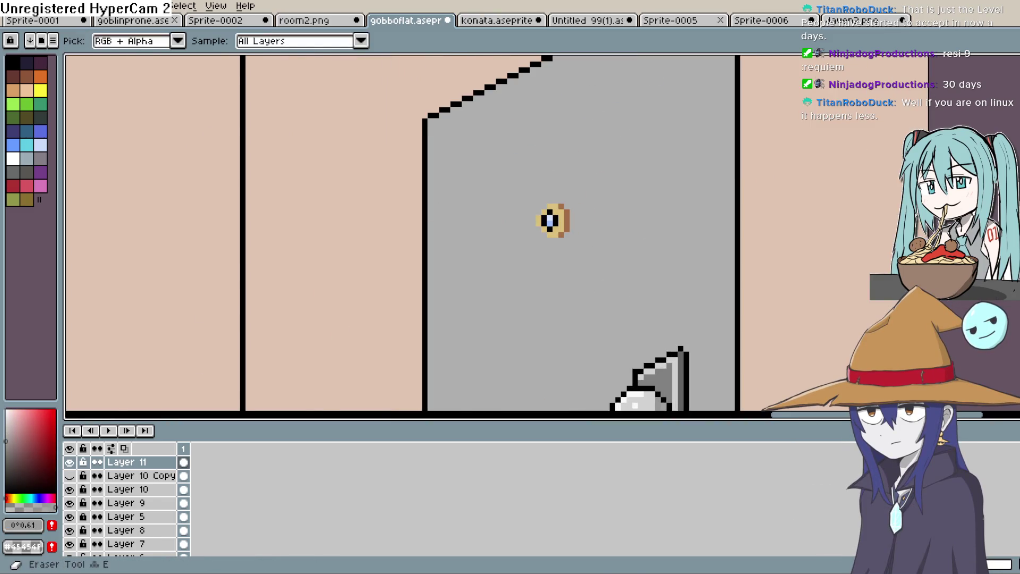
{"action": "key", "text": "b"}
{"action": "scroll", "coordinate": [526, 251], "scroll_direction": "up", "scroll_amount": 1}
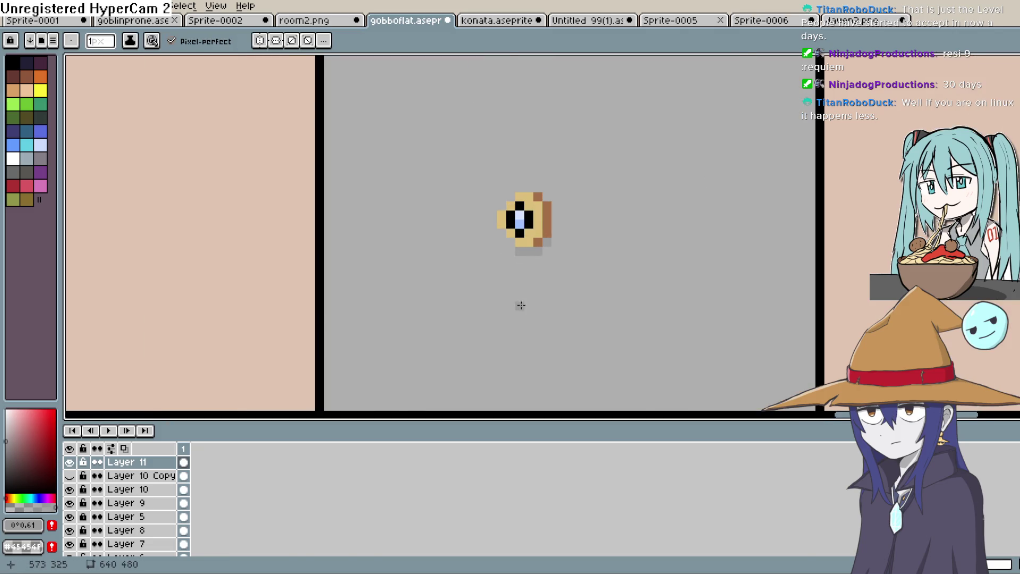
{"action": "scroll", "coordinate": [614, 280], "scroll_direction": "down", "scroll_amount": 3}
{"action": "scroll", "coordinate": [555, 185], "scroll_direction": "up", "scroll_amount": 1}
{"action": "mouse_move", "coordinate": [556, 184]}
{"action": "left_mouse_down"}
{"action": "mouse_move", "coordinate": [559, 208]}
{"action": "mouse_move", "coordinate": [584, 181]}
{"action": "mouse_move", "coordinate": [598, 207]}
{"action": "mouse_move", "coordinate": [488, 266]}
{"action": "mouse_move", "coordinate": [467, 232]}
{"action": "mouse_move", "coordinate": [485, 208]}
{"action": "left_mouse_up"}
{"action": "key", "text": "i"}
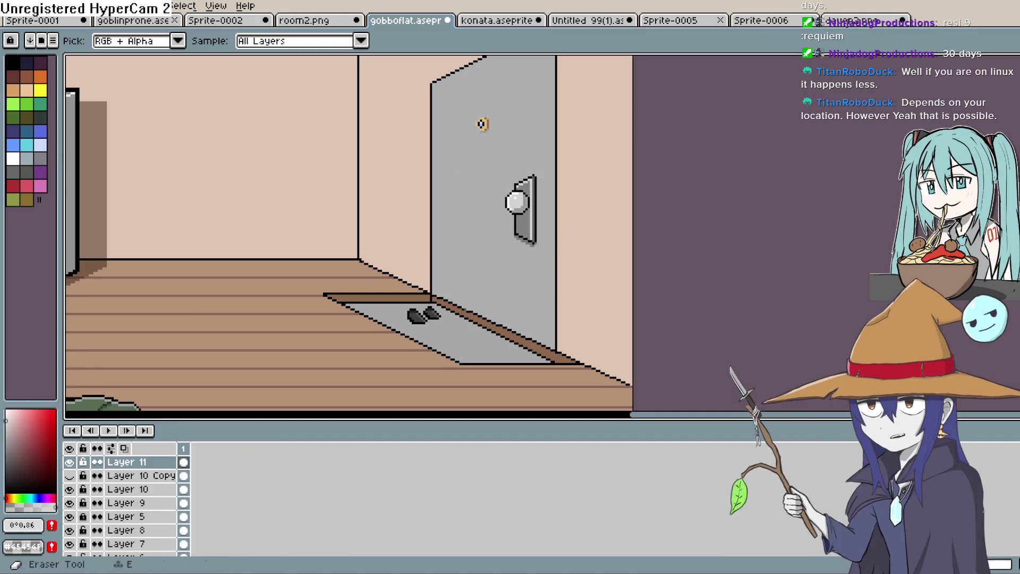
Draw a light straight-line highlight along the door's slanted top edge, redoing a misplaced line.
{"action": "key", "text": "l"}
{"action": "left_click_drag", "start_coordinate": [544, 237], "coordinate": [533, 291]}
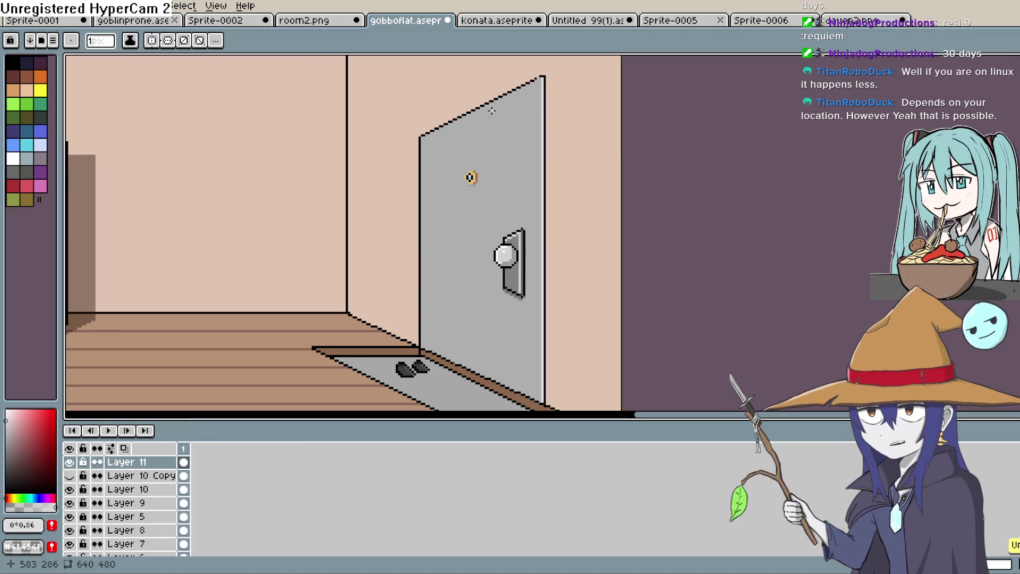
{"action": "scroll", "coordinate": [492, 110], "scroll_direction": "up", "scroll_amount": 4}
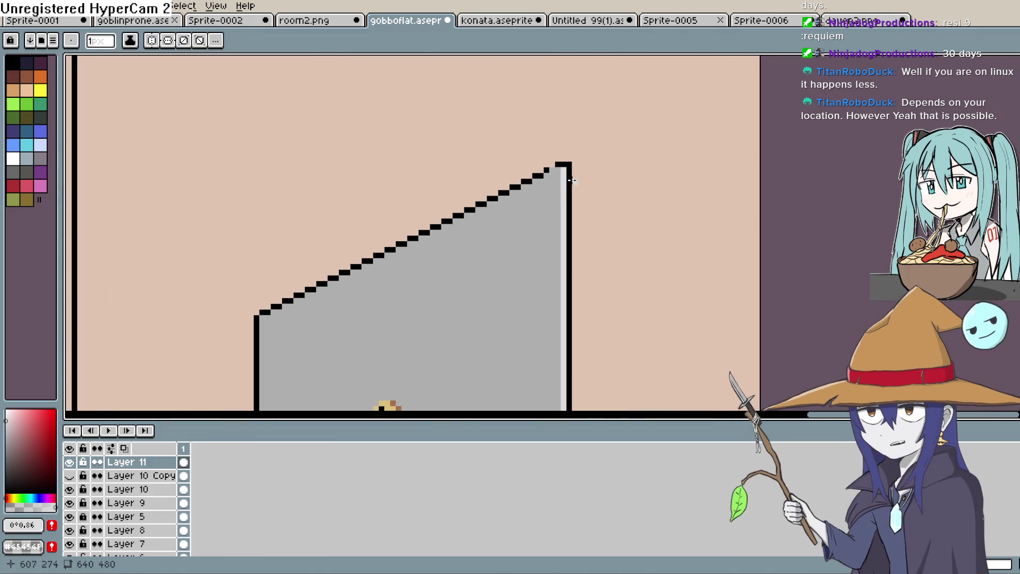
{"action": "key", "text": "ctrl+z"}
{"action": "key", "text": "v"}
{"action": "key", "text": "l"}
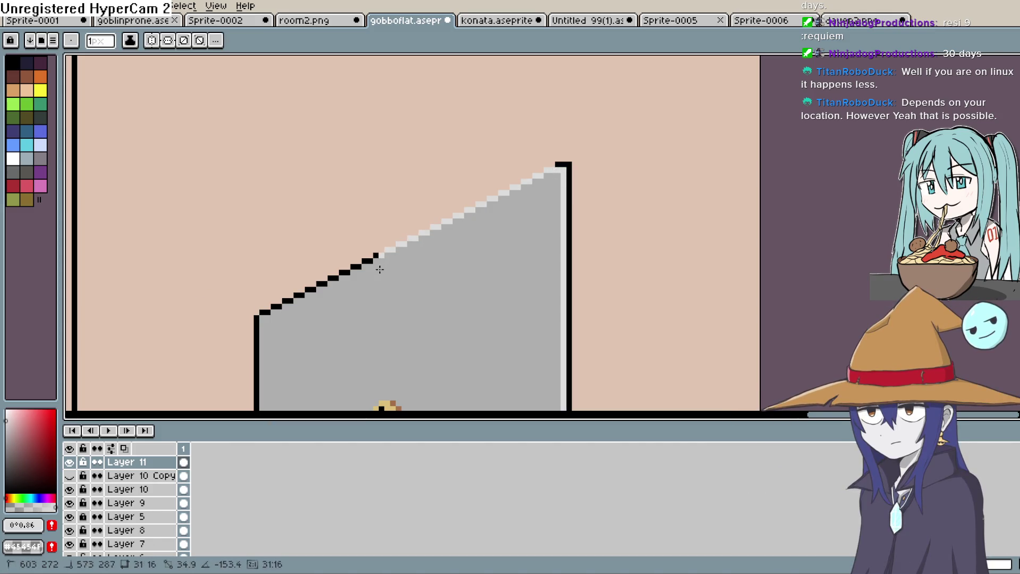
{"action": "left_click_drag", "start_coordinate": [318, 289], "coordinate": [439, 229]}
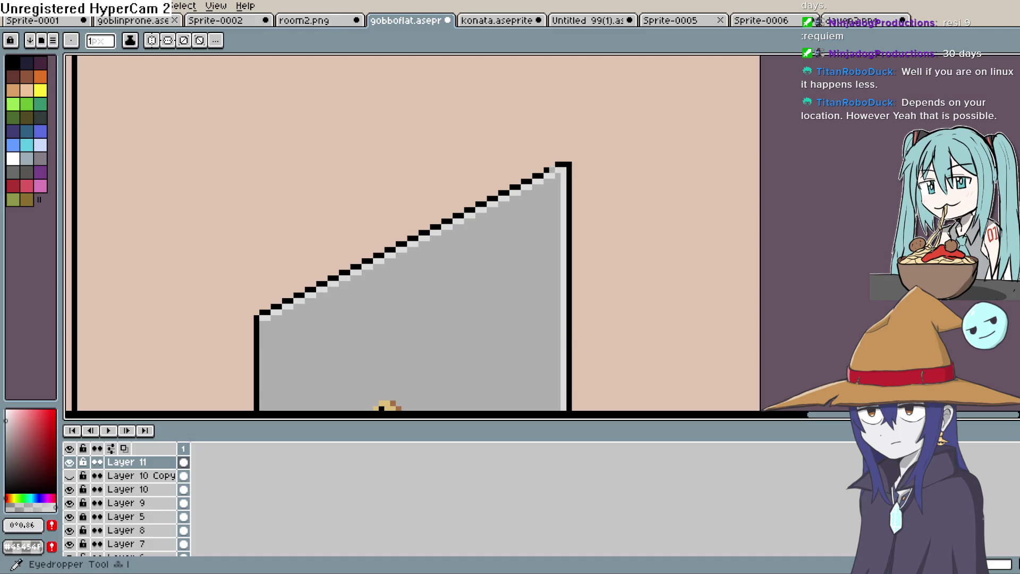
Zoom around the door and pan down to its base and the doormat.
{"action": "key", "text": "b"}
{"action": "scroll", "coordinate": [532, 280], "scroll_direction": "down", "scroll_amount": 5}
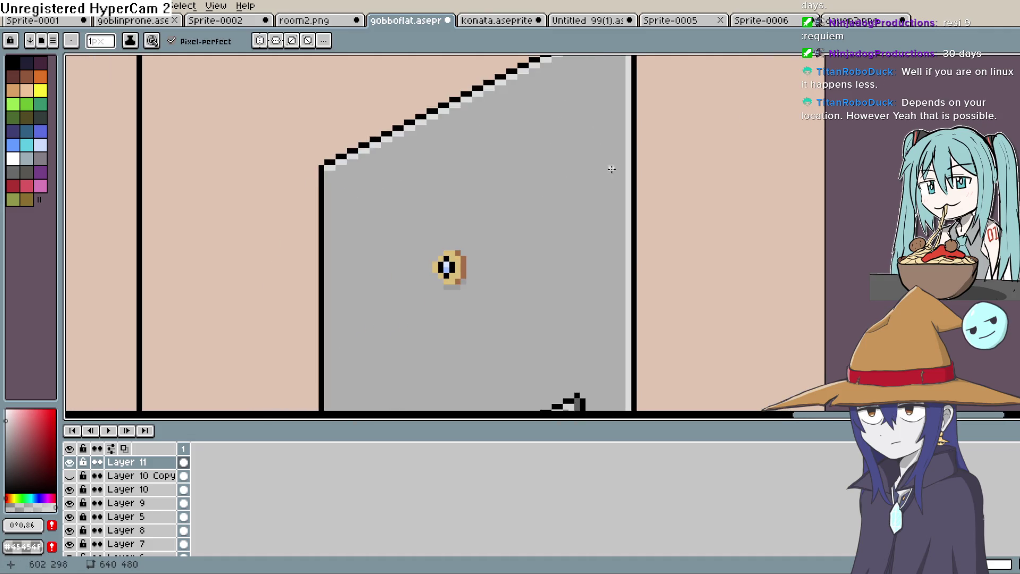
{"action": "scroll", "coordinate": [651, 278], "scroll_direction": "up", "scroll_amount": 3}
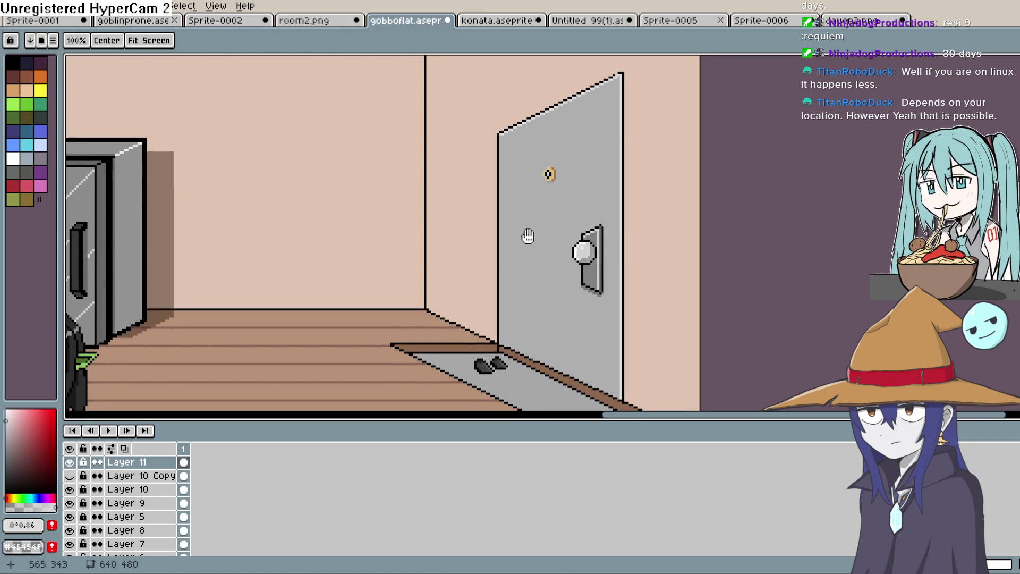
{"action": "scroll", "coordinate": [524, 226], "scroll_direction": "up", "scroll_amount": 1}
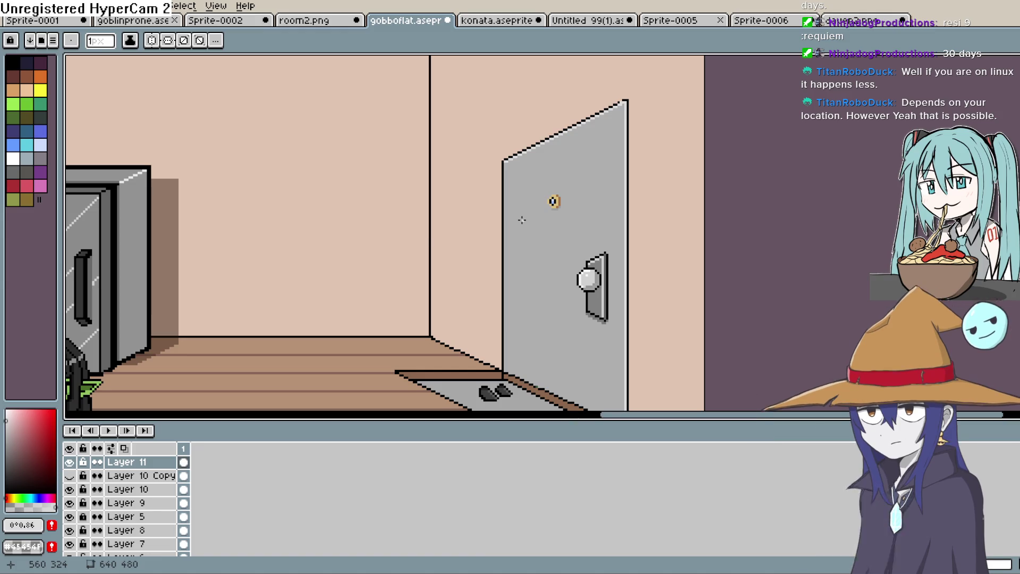
{"action": "scroll", "coordinate": [553, 215], "scroll_direction": "down", "scroll_amount": 2}
{"action": "scroll", "coordinate": [478, 159], "scroll_direction": "up", "scroll_amount": 1}
{"action": "scroll", "coordinate": [441, 158], "scroll_direction": "up", "scroll_amount": 1}
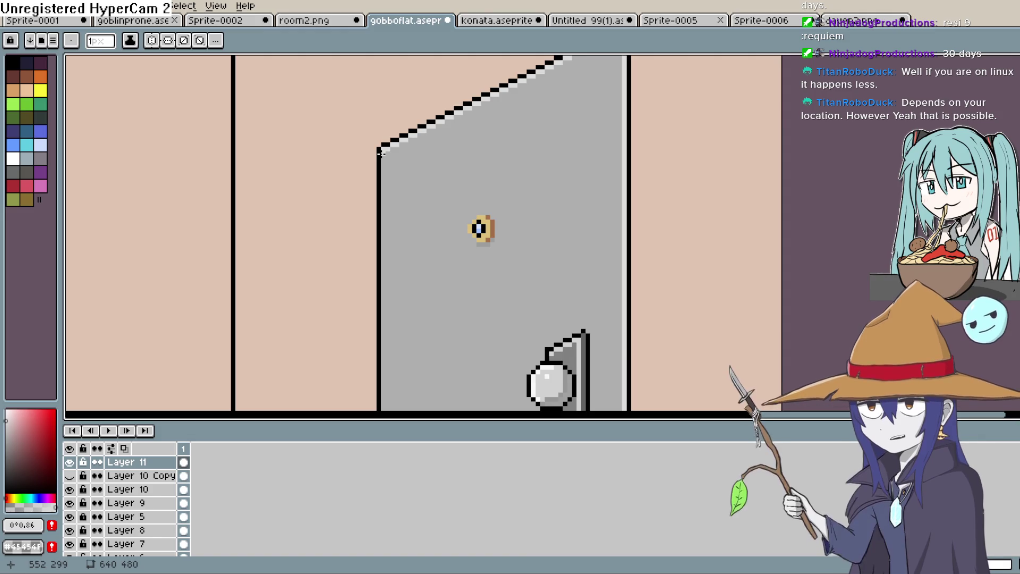
{"action": "mouse_move", "coordinate": [532, 190]}
{"action": "left_mouse_down"}
{"action": "mouse_move", "coordinate": [521, 199]}
{"action": "mouse_move", "coordinate": [553, 144]}
{"action": "mouse_move", "coordinate": [557, 164]}
{"action": "mouse_move", "coordinate": [551, 158]}
{"action": "mouse_move", "coordinate": [549, 168]}
{"action": "mouse_move", "coordinate": [497, 109]}
{"action": "mouse_move", "coordinate": [455, 167]}
{"action": "mouse_move", "coordinate": [457, 409]}
{"action": "mouse_move", "coordinate": [456, 240]}
{"action": "mouse_move", "coordinate": [450, 251]}
{"action": "left_mouse_up"}
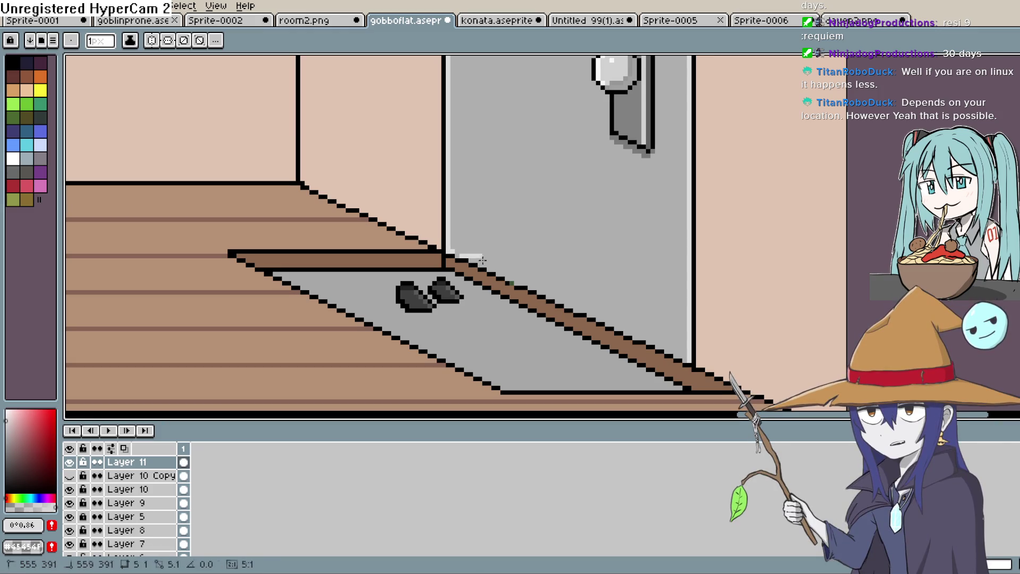
Undo the stray light stroke at the door's foot and discard the trial lines along its bottom edge.
{"action": "key", "text": "ctrl+z"}
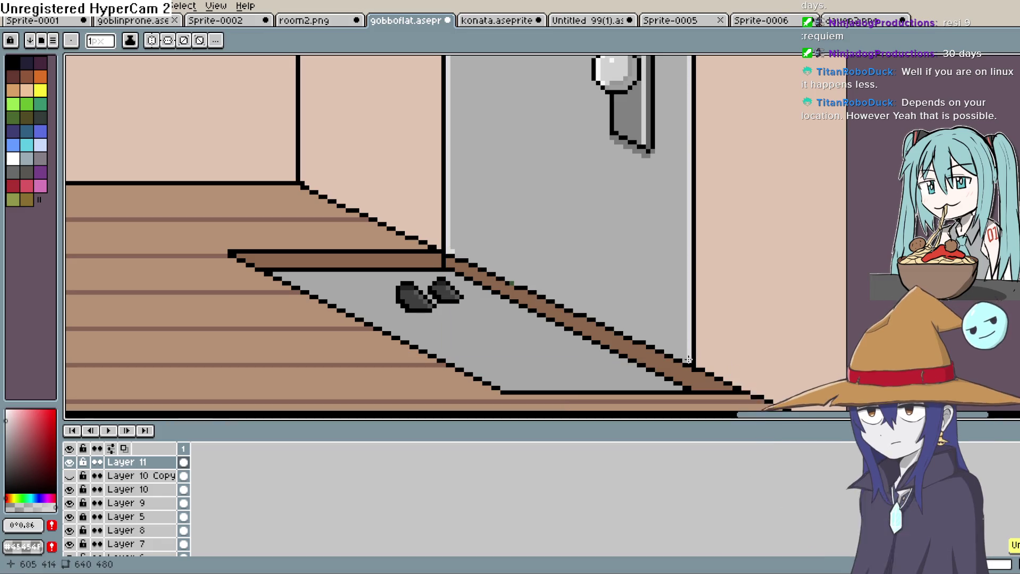
{"action": "left_click_drag", "start_coordinate": [685, 358], "coordinate": [588, 297]}
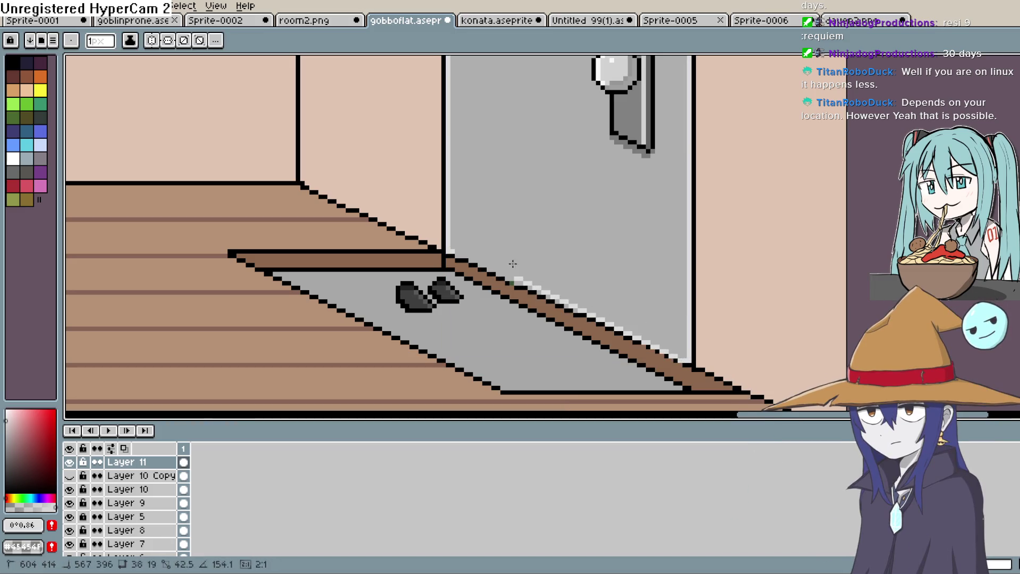
{"action": "left_click_drag", "start_coordinate": [513, 265], "coordinate": [463, 242]}
{"action": "key", "text": "ctrl+z"}
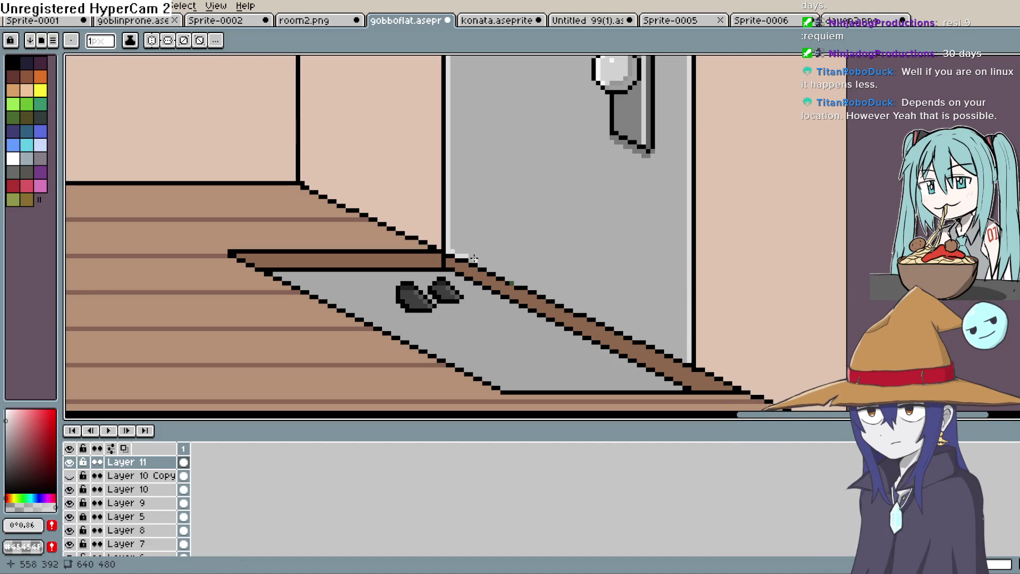
{"action": "left_click_drag", "start_coordinate": [657, 360], "coordinate": [687, 376]}
{"action": "key", "text": "Escape"}
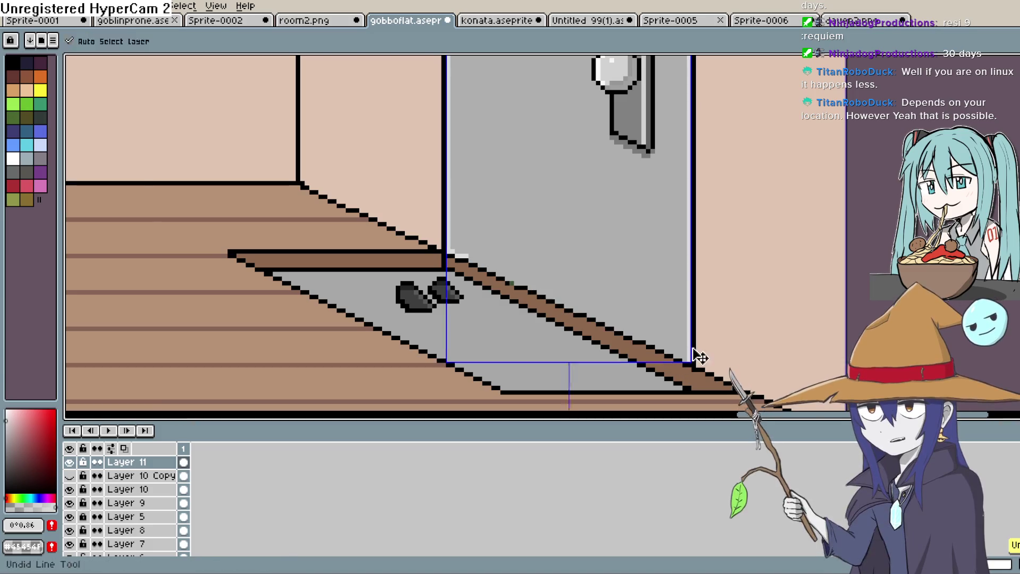
Eyedrop the door's colour from the canvas as the drawing colour.
{"action": "key", "text": "i"}
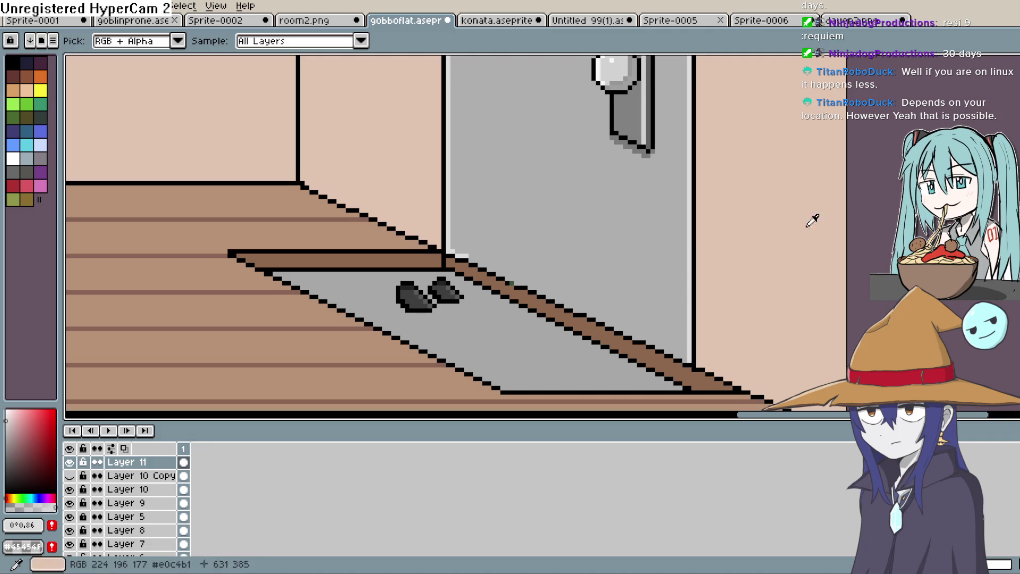
{"action": "left_click", "coordinate": [691, 358]}
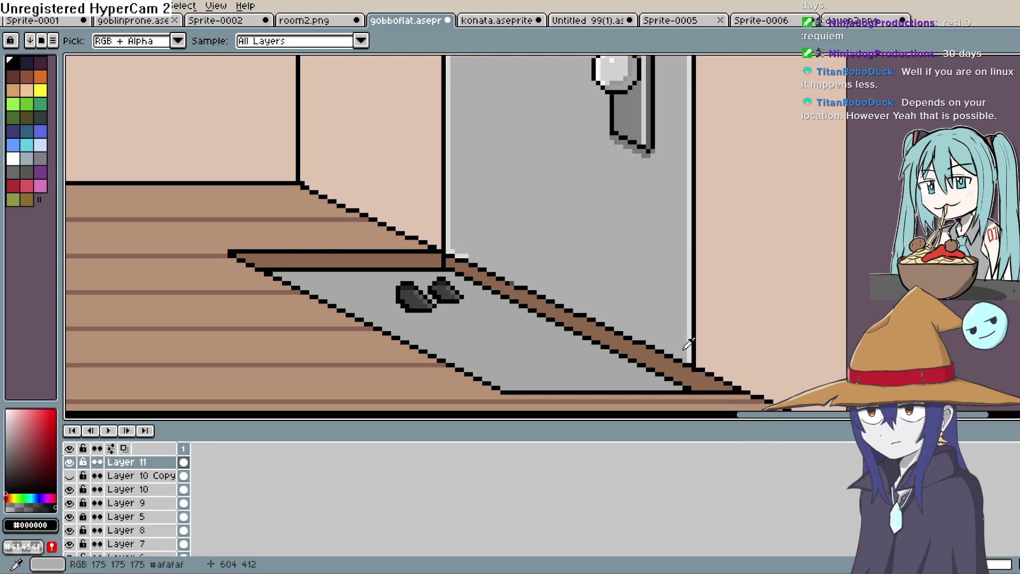
{"action": "scroll", "coordinate": [688, 345], "scroll_direction": "down", "scroll_amount": 5}
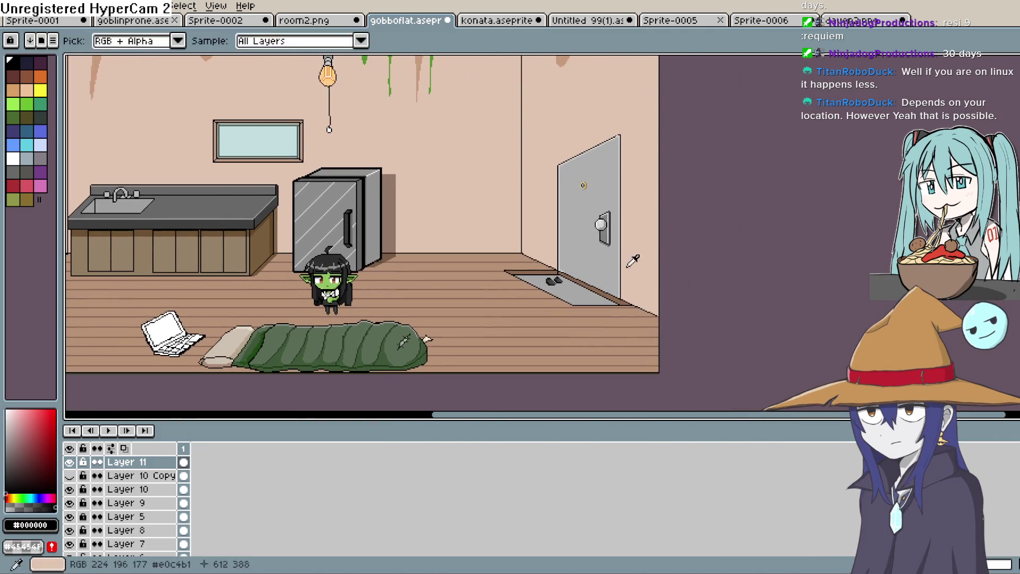
Sample the pale grey #dcdcdc from the canvas for the Pencil.
{"action": "left_click_drag", "start_coordinate": [633, 260], "coordinate": [611, 288]}
{"action": "scroll", "coordinate": [566, 305], "scroll_direction": "up", "scroll_amount": 4}
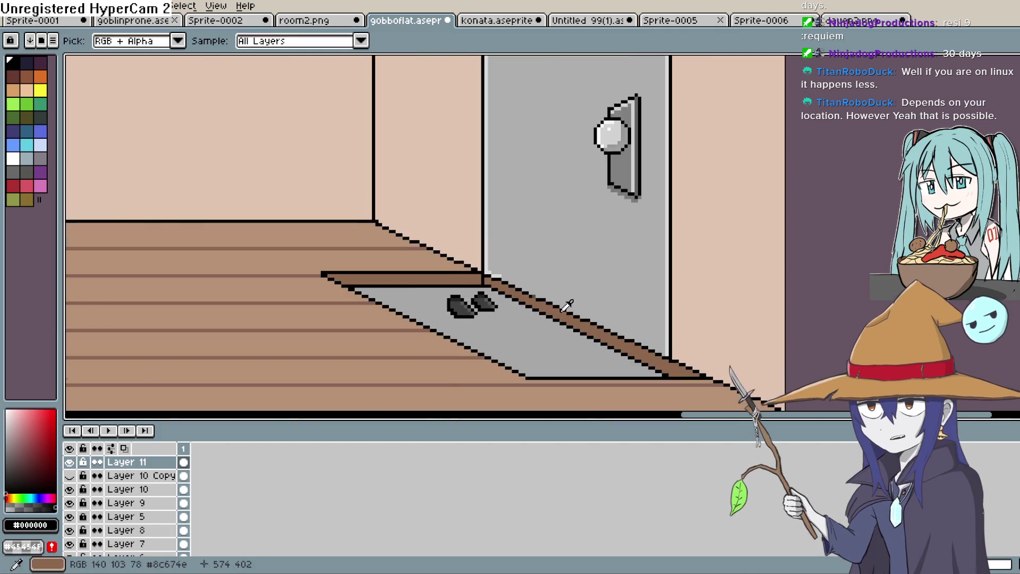
{"action": "scroll", "coordinate": [573, 297], "scroll_direction": "down", "scroll_amount": 2}
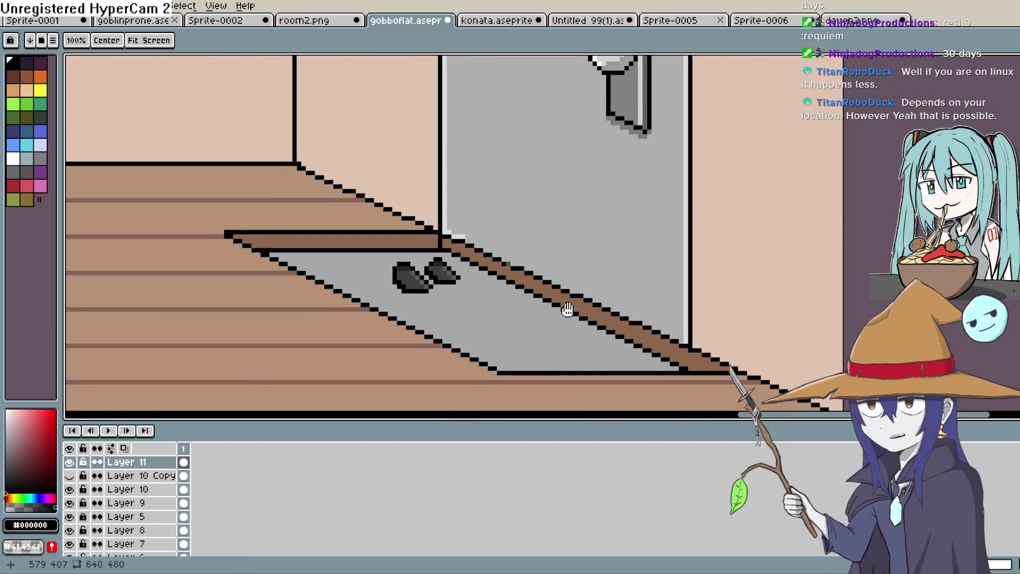
{"action": "scroll", "coordinate": [570, 290], "scroll_direction": "up", "scroll_amount": 1}
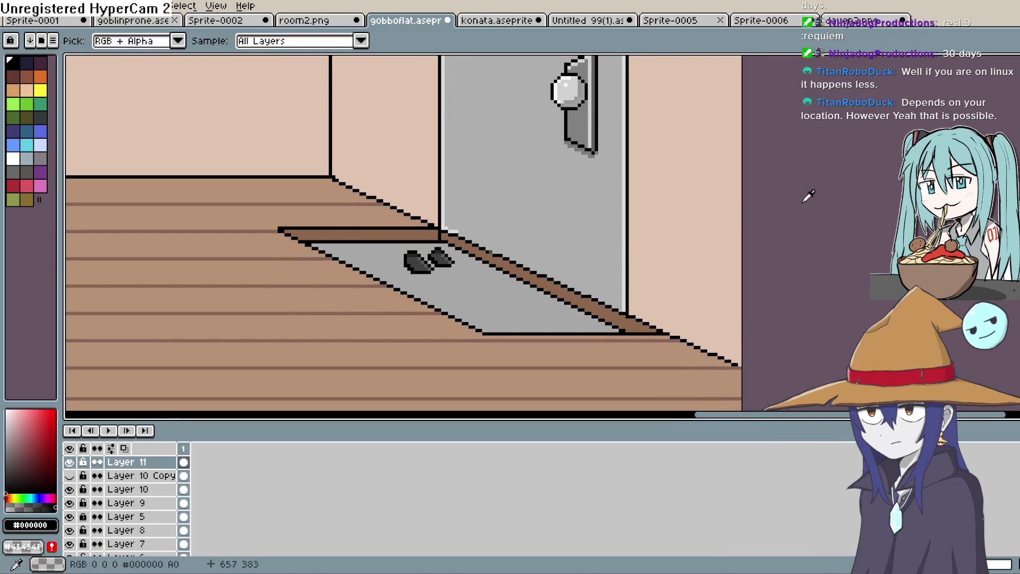
{"action": "key", "text": "b"}
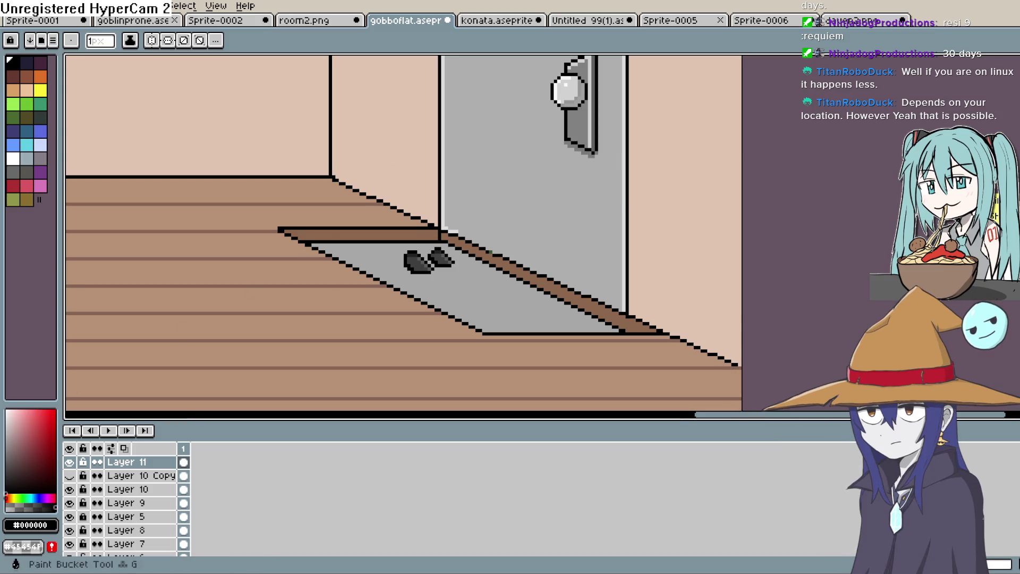
{"action": "key", "text": "i"}
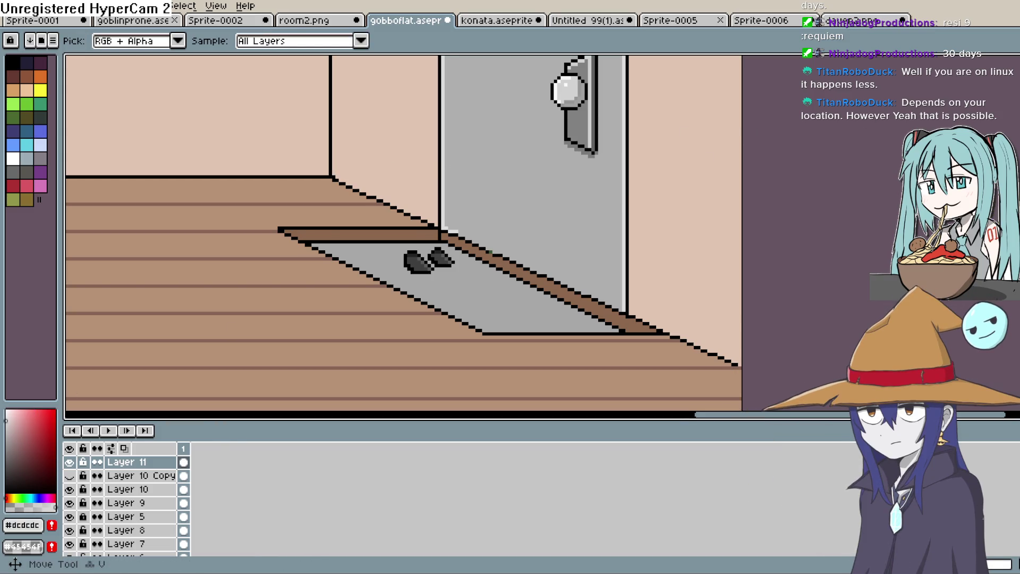
{"action": "key", "text": "b"}
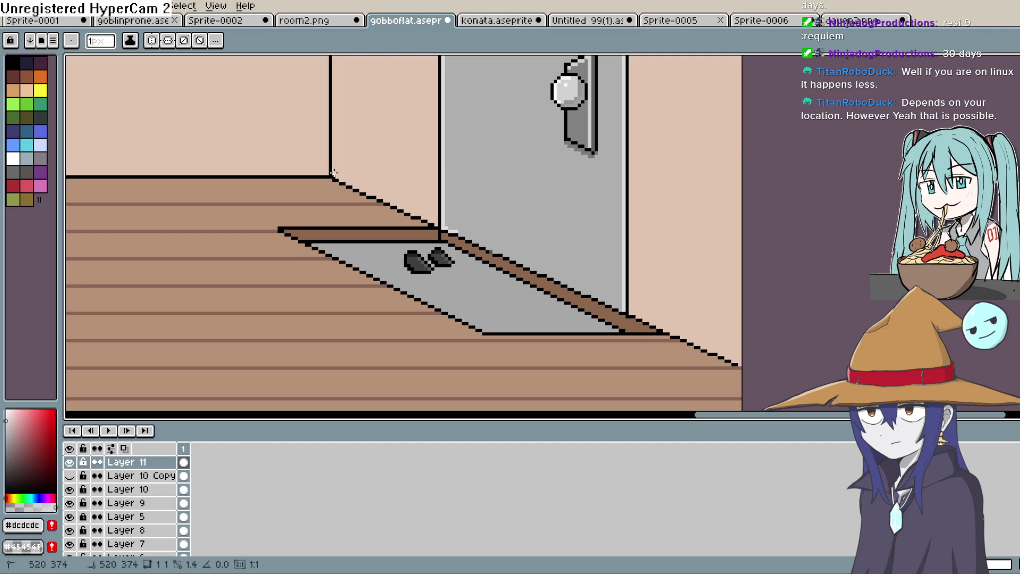
Draw a trial pale-grey line along the wall's base, then undo it.
{"action": "left_click", "coordinate": [743, 368], "text": "shift"}
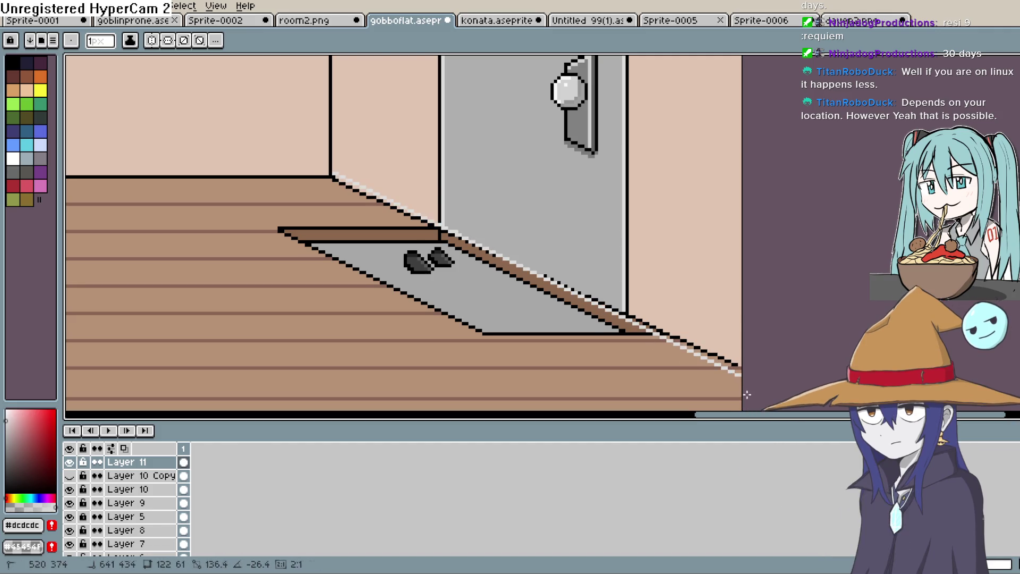
{"action": "left_click_drag", "start_coordinate": [771, 314], "coordinate": [735, 286]}
{"action": "scroll", "coordinate": [659, 295], "scroll_direction": "down", "scroll_amount": 2}
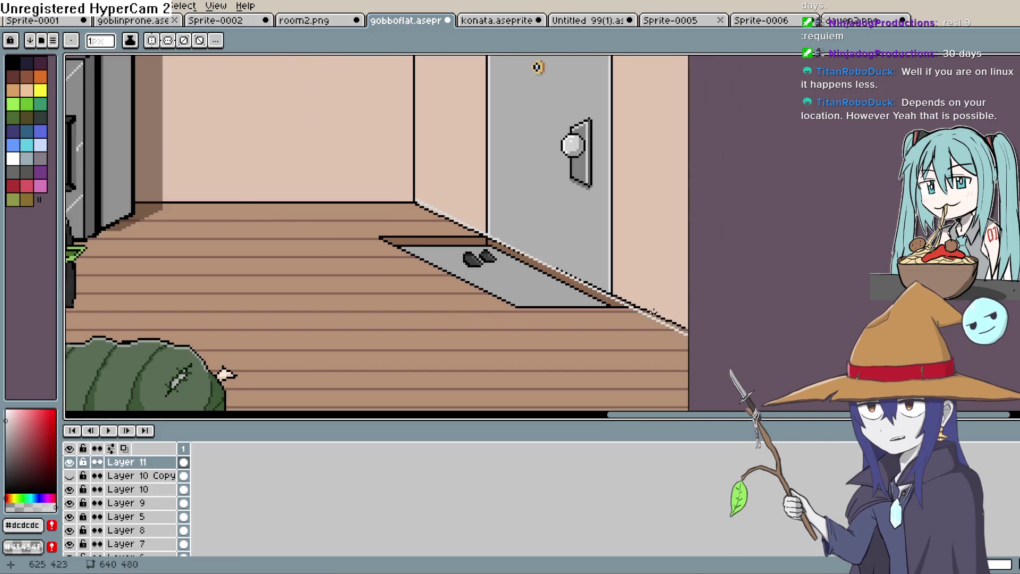
{"action": "scroll", "coordinate": [659, 294], "scroll_direction": "up", "scroll_amount": 5}
{"action": "key", "text": "ctrl+z"}
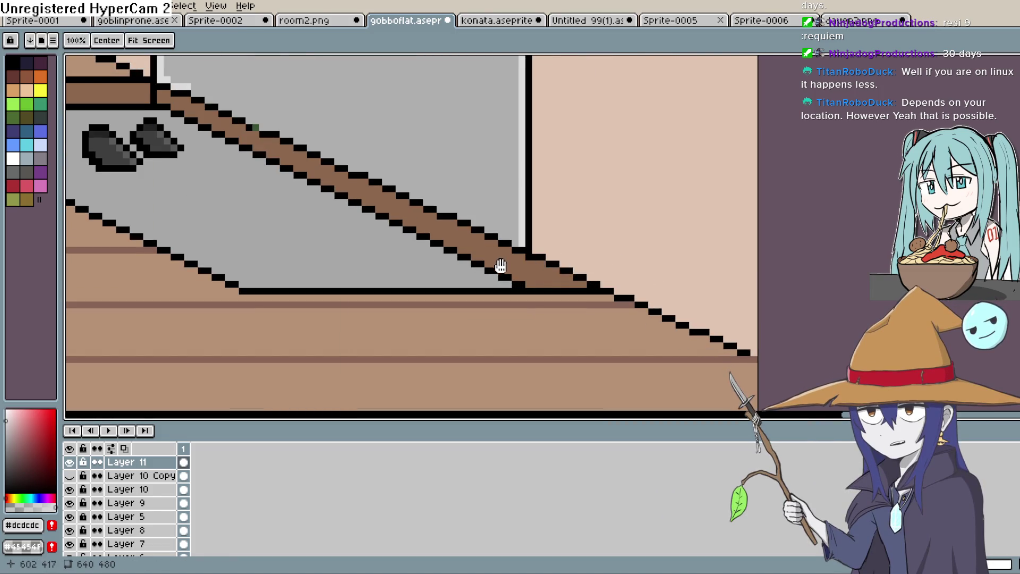
{"action": "left_click_drag", "start_coordinate": [507, 234], "coordinate": [636, 295]}
{"action": "scroll", "coordinate": [542, 297], "scroll_direction": "down", "scroll_amount": 1}
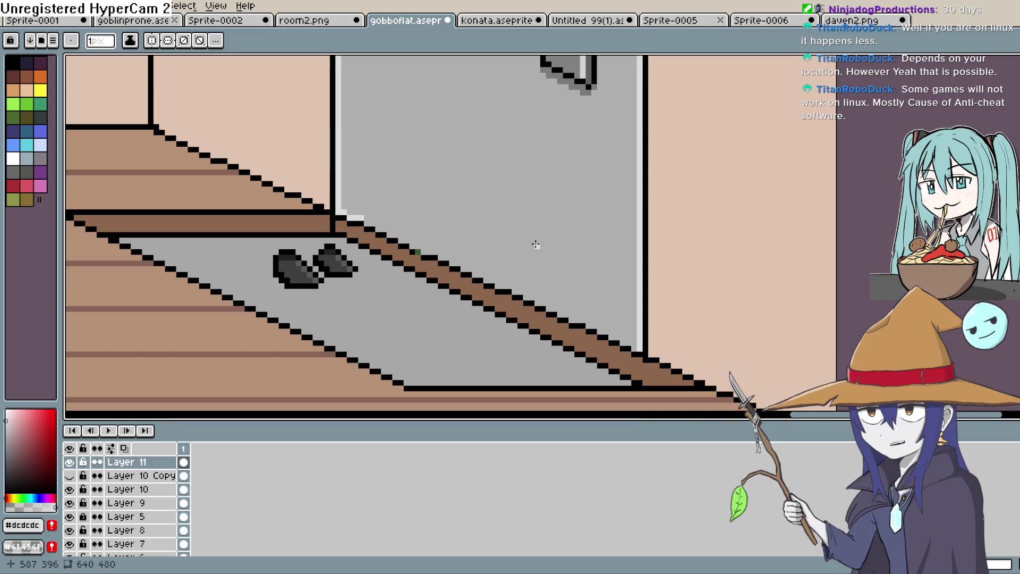
{"action": "scroll", "coordinate": [536, 245], "scroll_direction": "down", "scroll_amount": 1}
{"action": "key", "text": "space"}
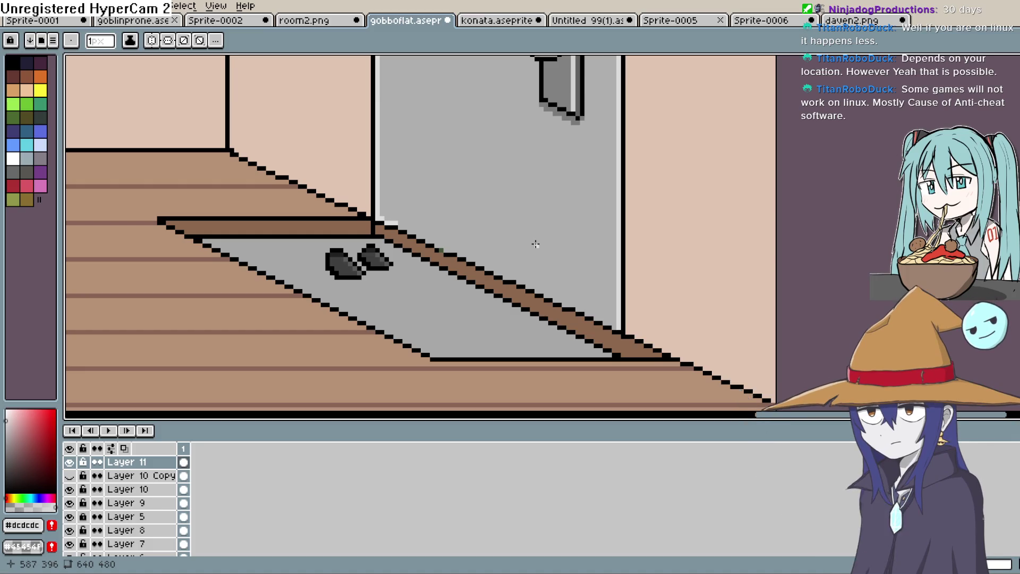
{"action": "key", "text": "h"}
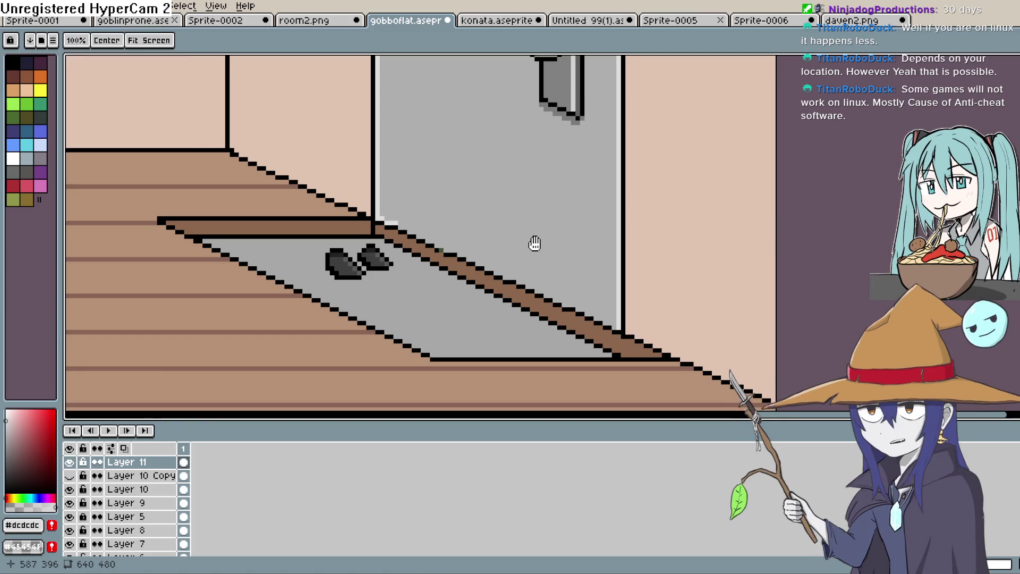
{"action": "scroll", "coordinate": [534, 243], "scroll_direction": "down", "scroll_amount": 3}
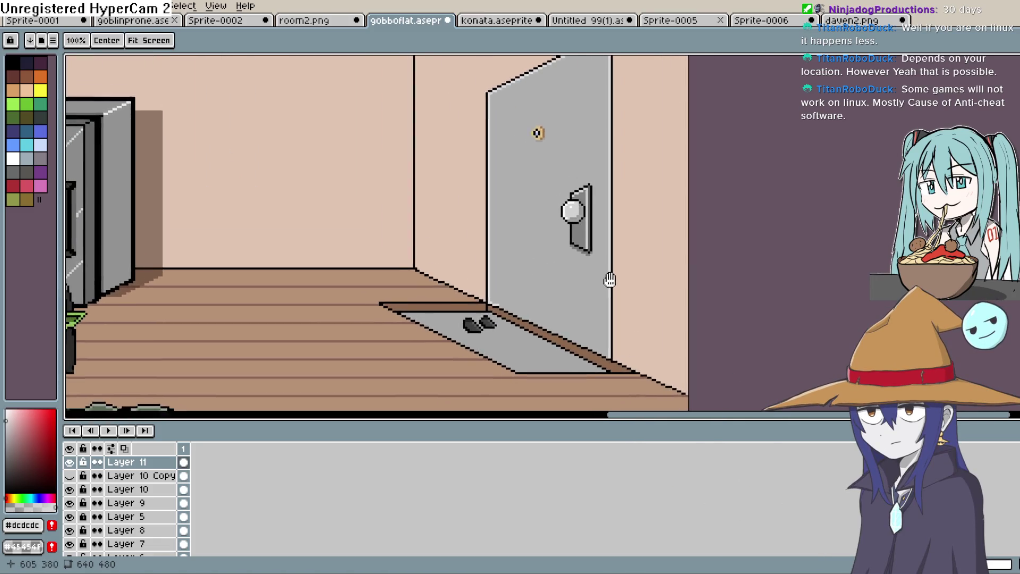
{"action": "scroll", "coordinate": [609, 280], "scroll_direction": "down", "scroll_amount": 2}
{"action": "scroll", "coordinate": [611, 268], "scroll_direction": "up", "scroll_amount": 1}
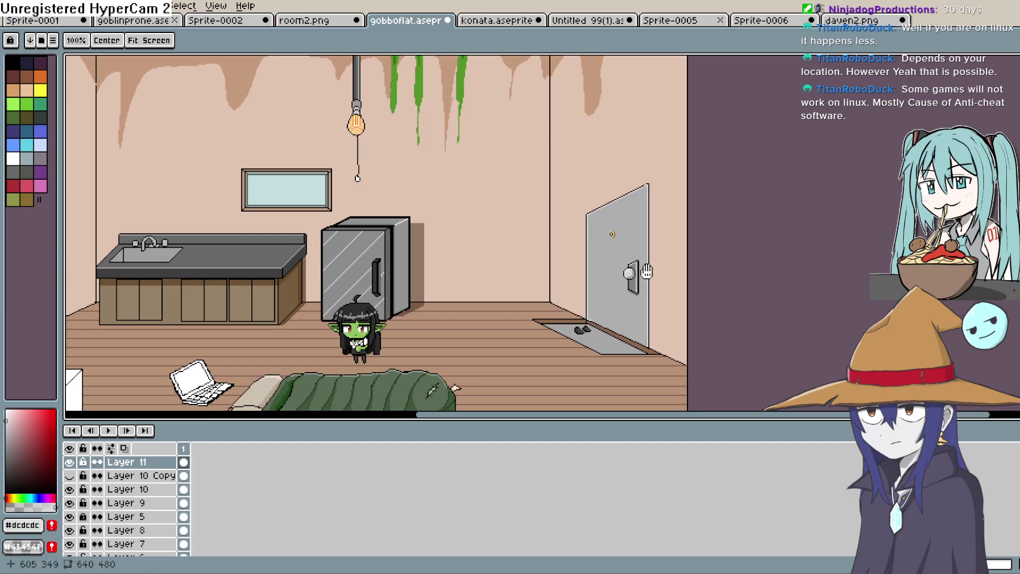
{"action": "scroll", "coordinate": [648, 215], "scroll_direction": "right", "scroll_amount": 1}
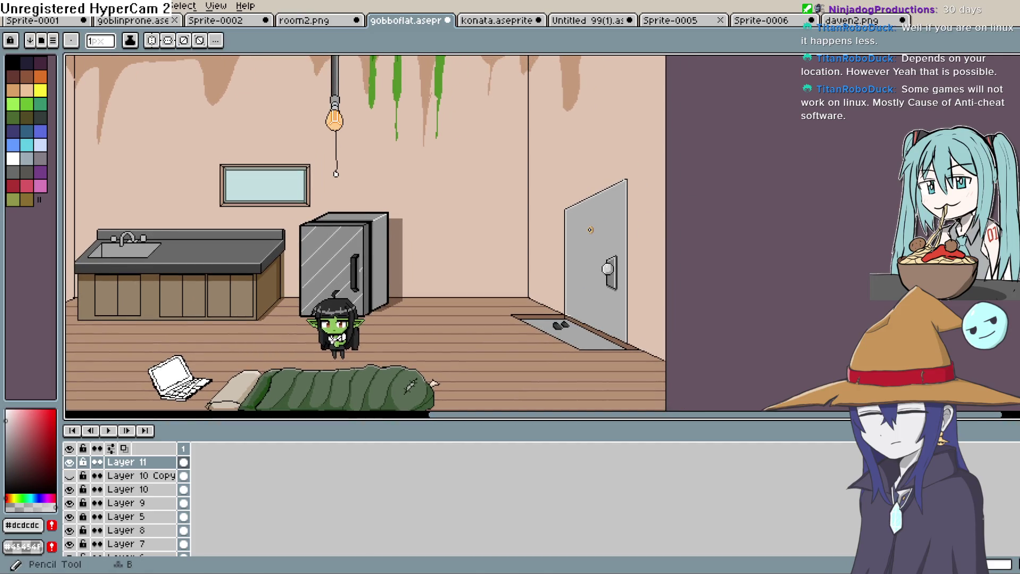
Pan the canvas left to bring the white CRT TV and stand into view.
{"action": "left_click_drag", "start_coordinate": [561, 262], "coordinate": [670, 197]}
{"action": "left_click_drag", "start_coordinate": [457, 299], "coordinate": [760, 223]}
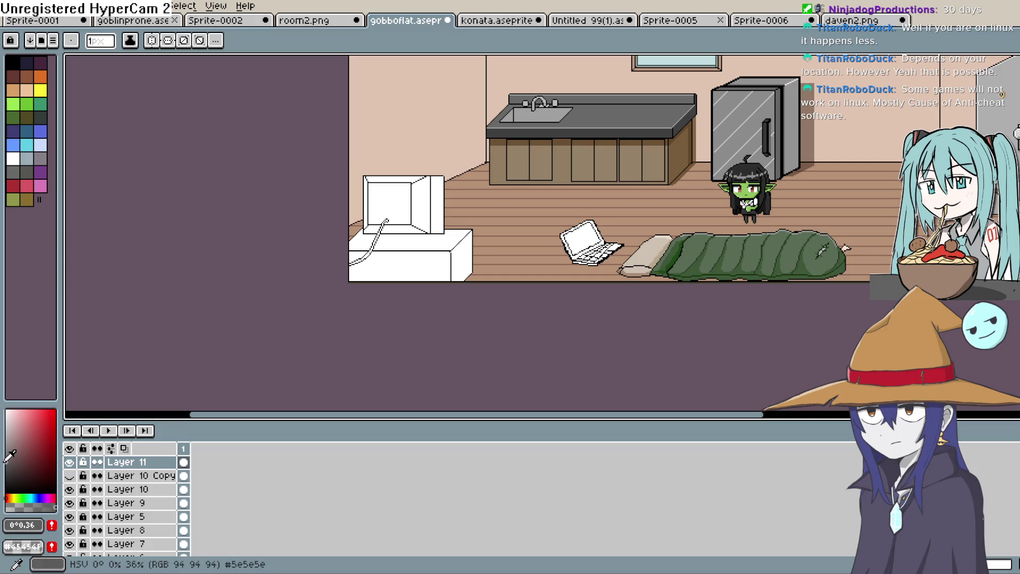
Paint-bucket the monitor's right side panel and bezel strips dark grey.
{"action": "key", "text": "g"}
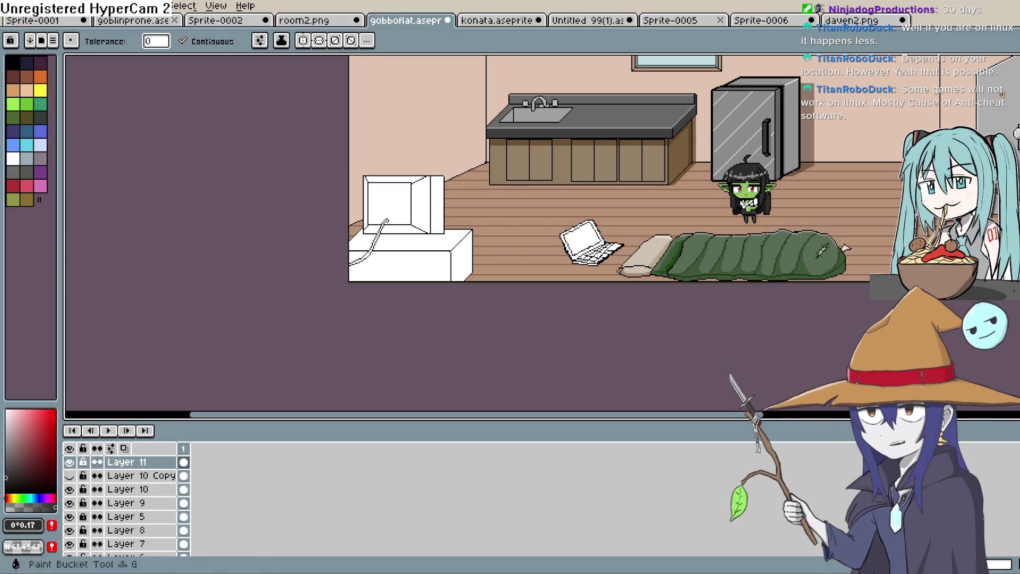
{"action": "key", "text": "space"}
{"action": "scroll", "coordinate": [525, 226], "scroll_direction": "up", "scroll_amount": 1}
{"action": "left_click", "coordinate": [509, 217]}
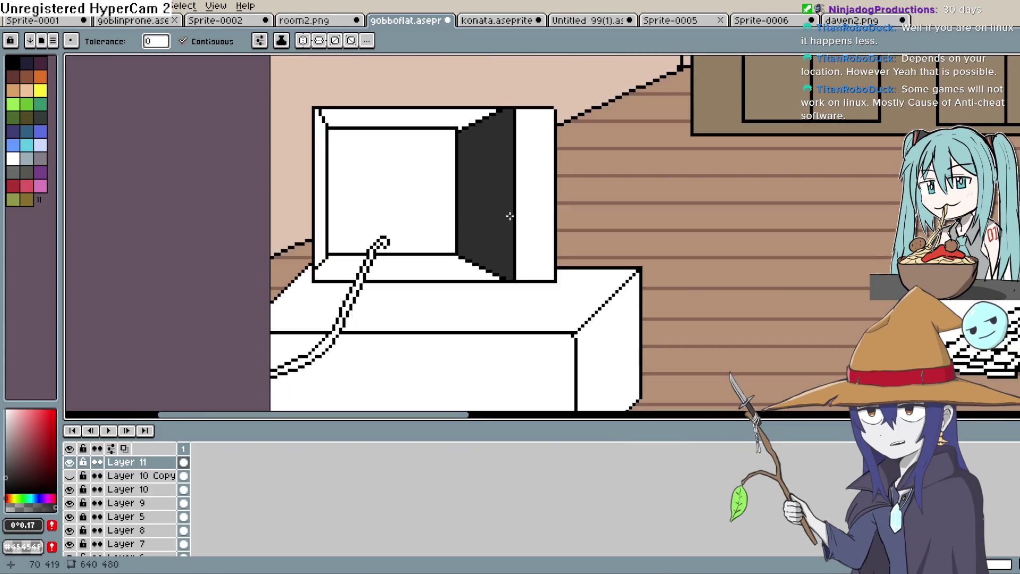
{"action": "left_click", "coordinate": [314, 156]}
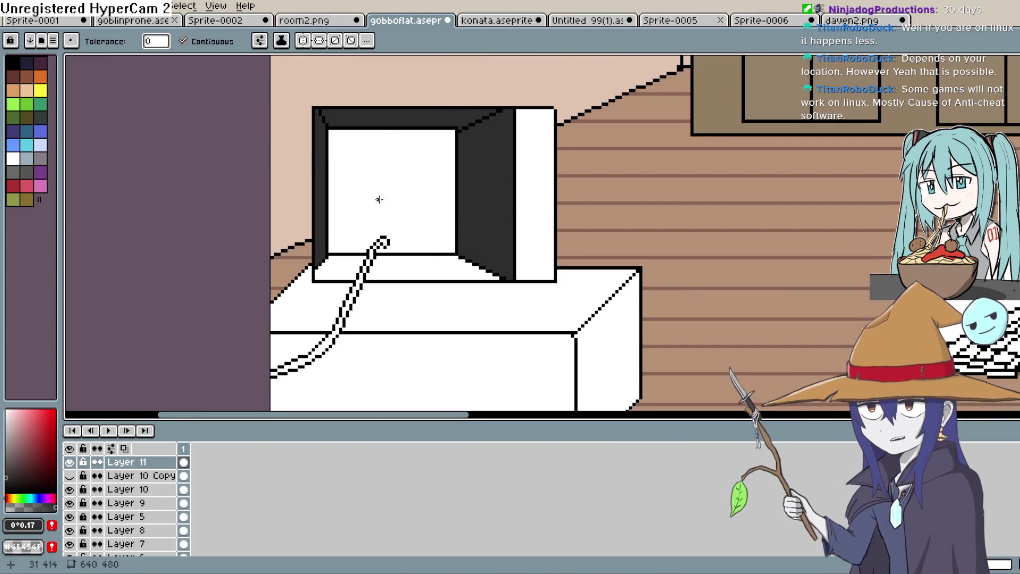
{"action": "left_click", "coordinate": [404, 268]}
{"action": "left_click", "coordinate": [340, 268]}
{"action": "left_click", "coordinate": [386, 261]}
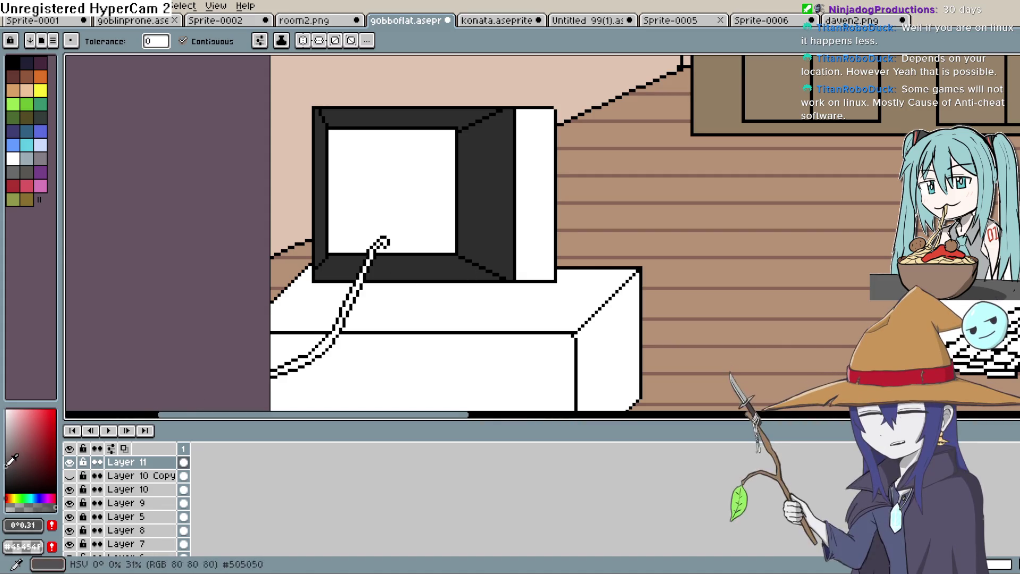
Fill the TV's side panel grey and its screen mid grey.
{"action": "left_click", "coordinate": [533, 217]}
{"action": "left_click_drag", "start_coordinate": [561, 242], "coordinate": [554, 266]}
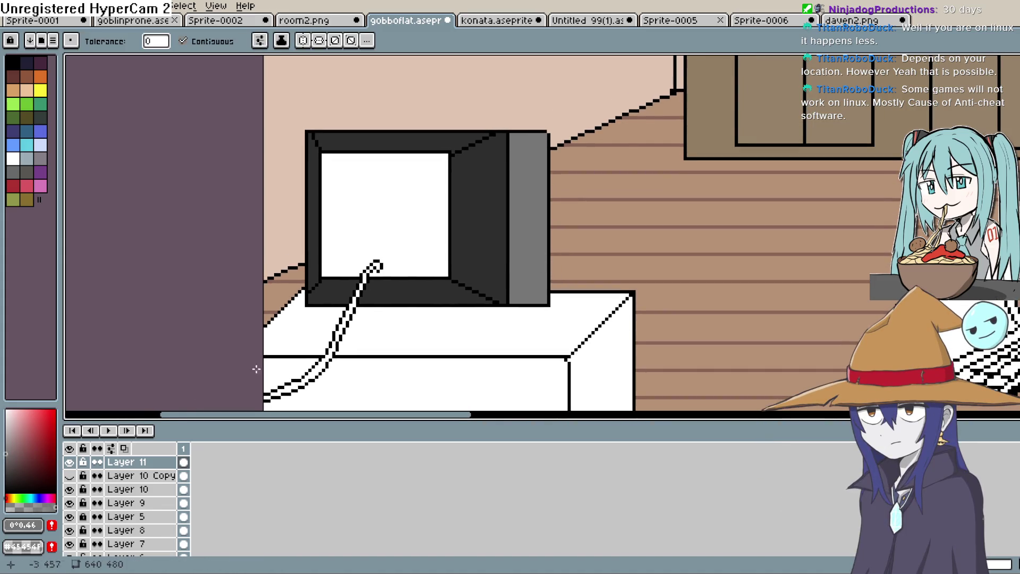
{"action": "left_click", "coordinate": [518, 218]}
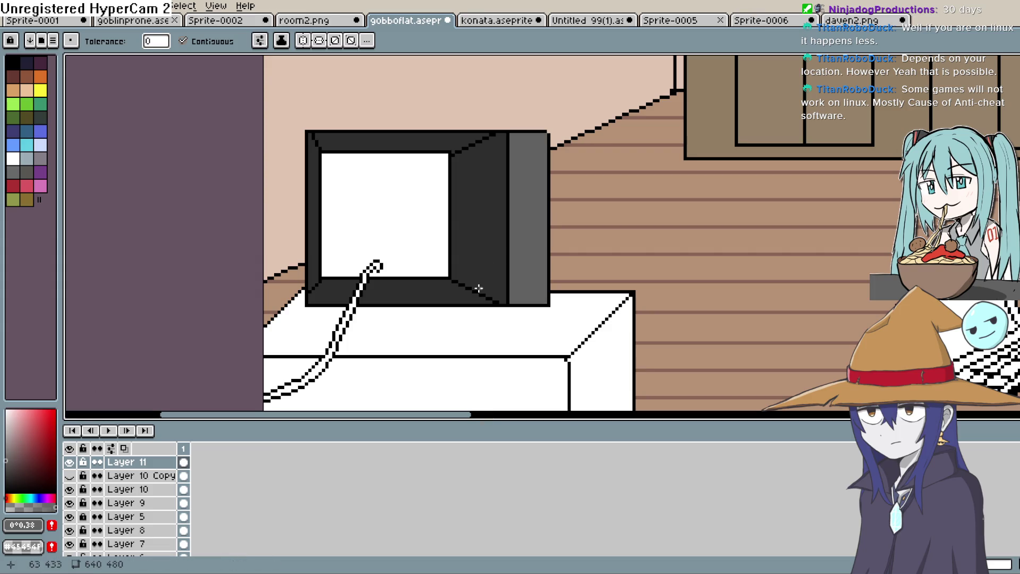
{"action": "left_click", "coordinate": [421, 240]}
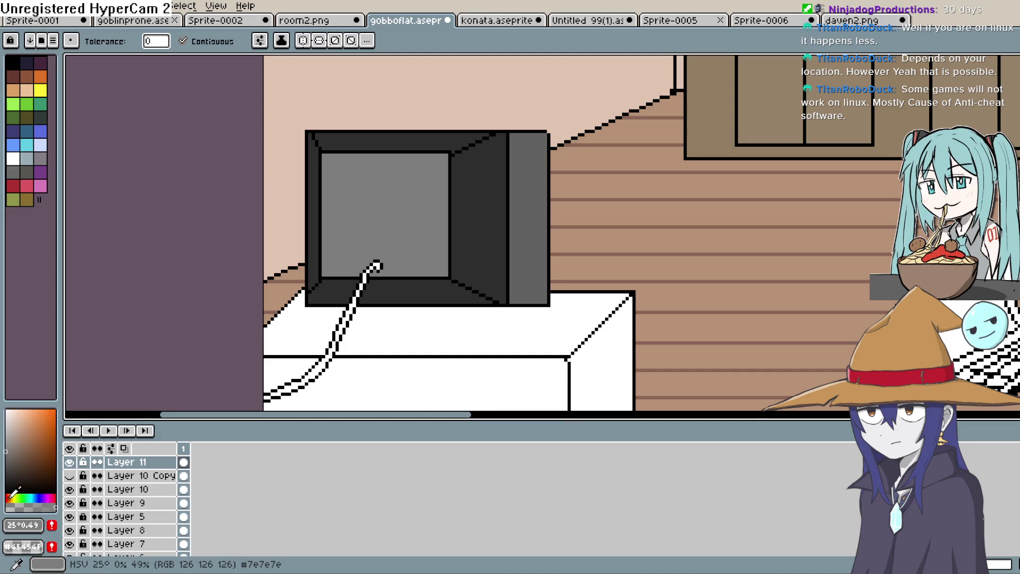
Fill the stand's top, side, front and remaining faces brown, then view the whole room.
{"action": "left_click", "coordinate": [492, 338]}
{"action": "left_click", "coordinate": [298, 340]}
{"action": "left_click_drag", "start_coordinate": [544, 333], "coordinate": [517, 239]}
{"action": "left_click", "coordinate": [574, 280]}
{"action": "left_click", "coordinate": [425, 308]}
{"action": "left_click_drag", "start_coordinate": [657, 236], "coordinate": [377, 304]}
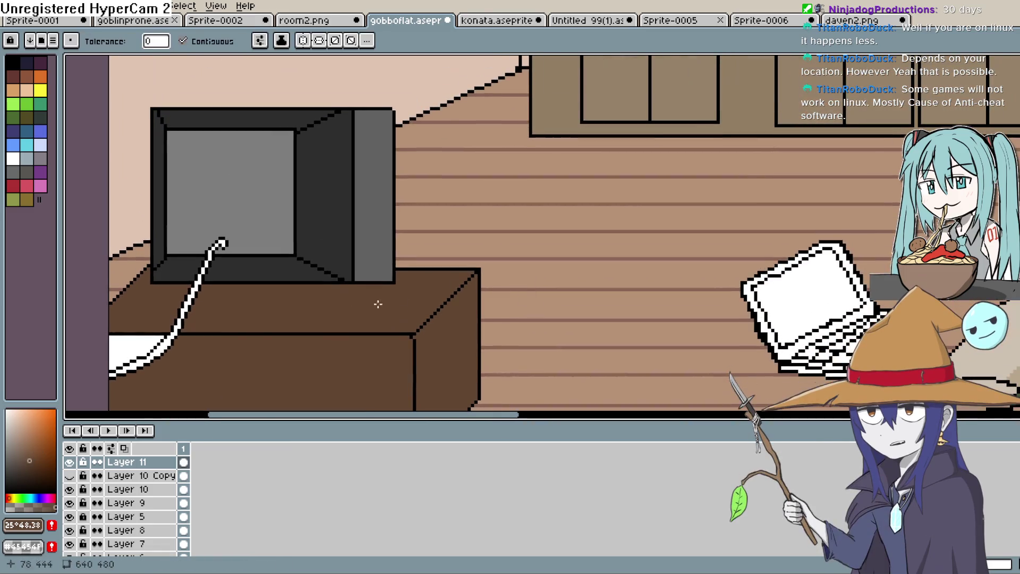
{"action": "scroll", "coordinate": [365, 342], "scroll_direction": "down", "scroll_amount": 3}
{"action": "mouse_move", "coordinate": [724, 262]}
{"action": "left_mouse_down"}
{"action": "mouse_move", "coordinate": [702, 249]}
{"action": "mouse_move", "coordinate": [691, 264]}
{"action": "left_mouse_up"}
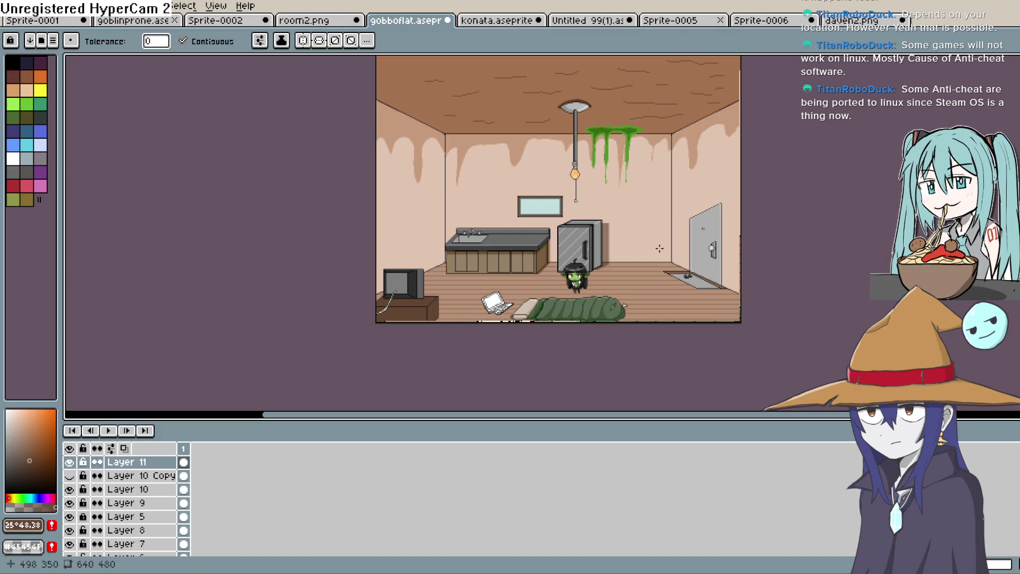
{"action": "left_click", "coordinate": [8, 441]}
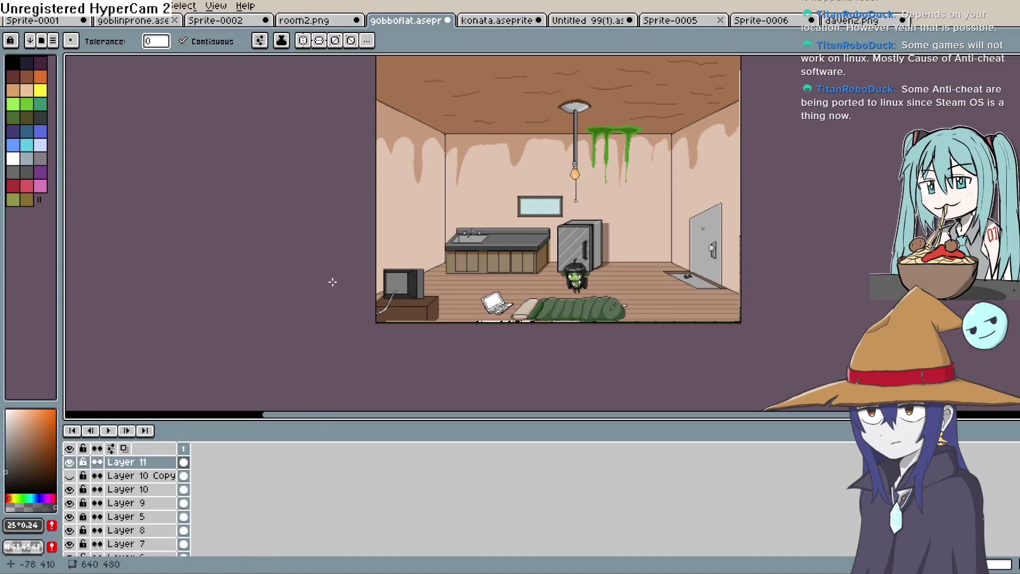
Paint-bucket the cable's lower, middle and upper segments dark grey.
{"action": "scroll", "coordinate": [411, 299], "scroll_direction": "up", "scroll_amount": 5}
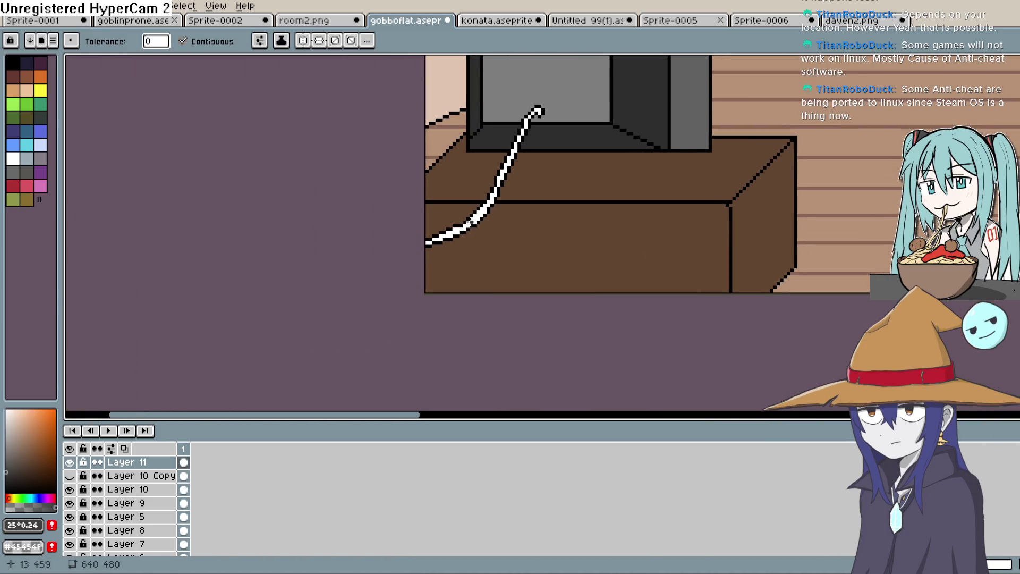
{"action": "left_click", "coordinate": [428, 243]}
{"action": "left_click", "coordinate": [502, 170]}
{"action": "left_click", "coordinate": [518, 137]}
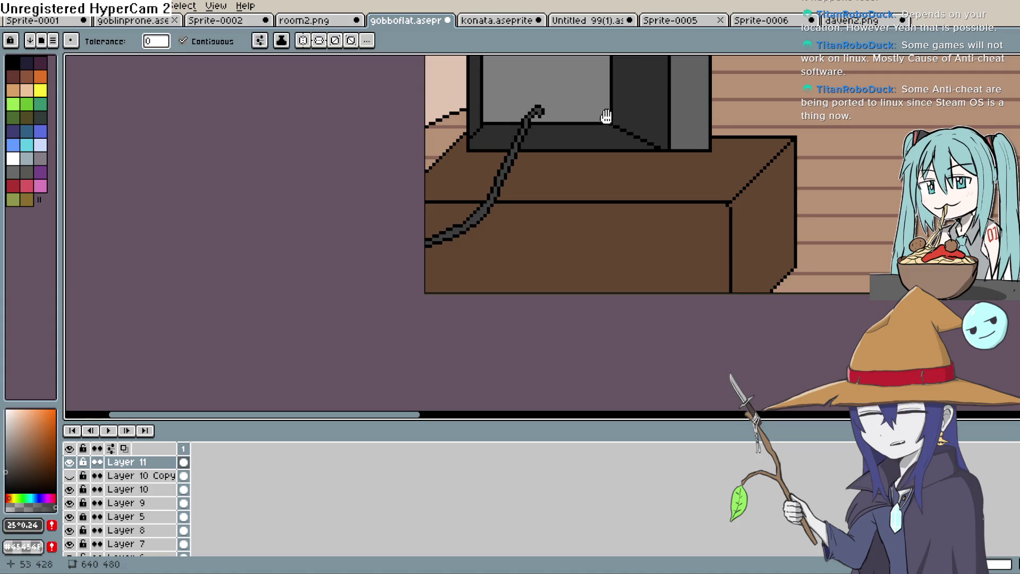
{"action": "left_click_drag", "start_coordinate": [606, 115], "coordinate": [551, 228]}
{"action": "scroll", "coordinate": [547, 230], "scroll_direction": "down", "scroll_amount": 2}
Pan over the finished room with the door, then switch to Construct 3.
{"action": "left_click_drag", "start_coordinate": [612, 221], "coordinate": [559, 264]}
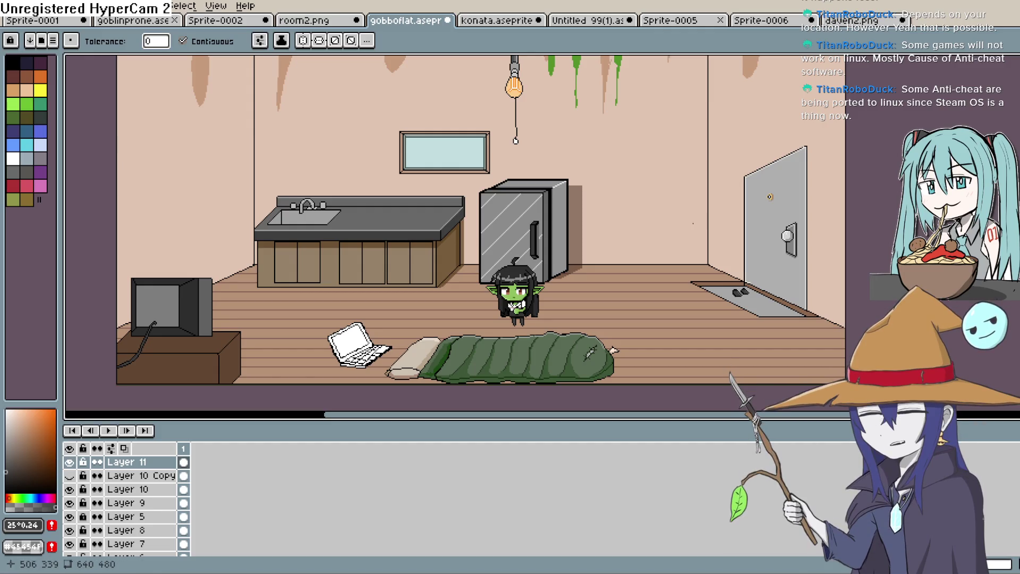
{"action": "scroll", "coordinate": [396, 394], "scroll_direction": "up", "scroll_amount": 3}
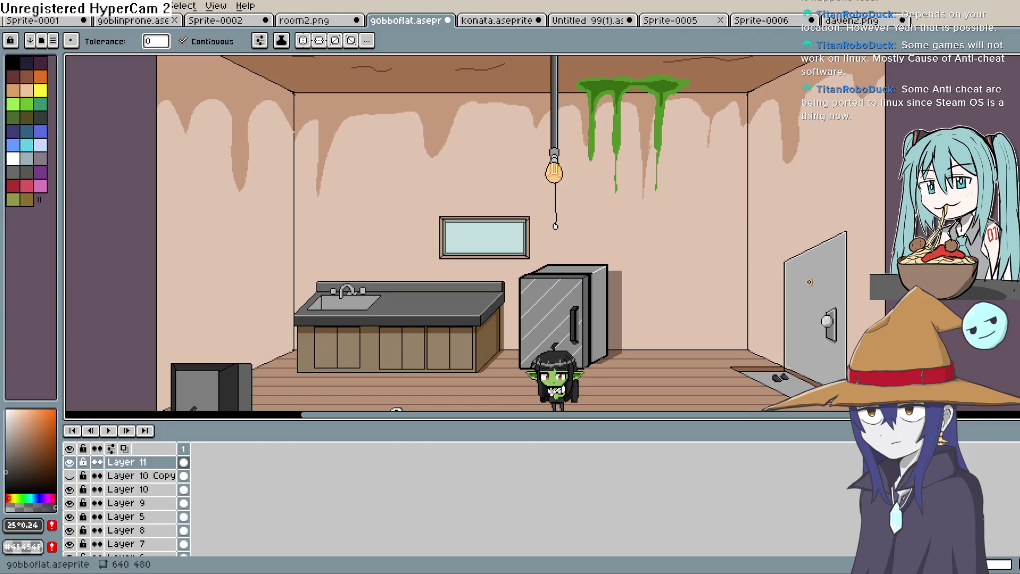
{"action": "key", "text": "alt+Tab"}
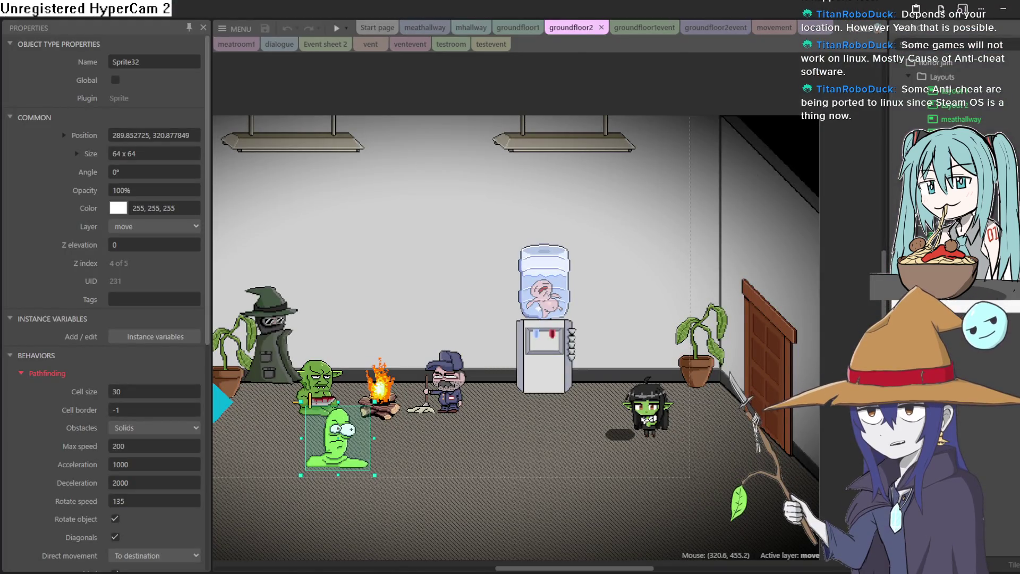
Open recent project daven quest.c3p, closing the previous project, and run a preview.
{"action": "left_click", "coordinate": [232, 28]}
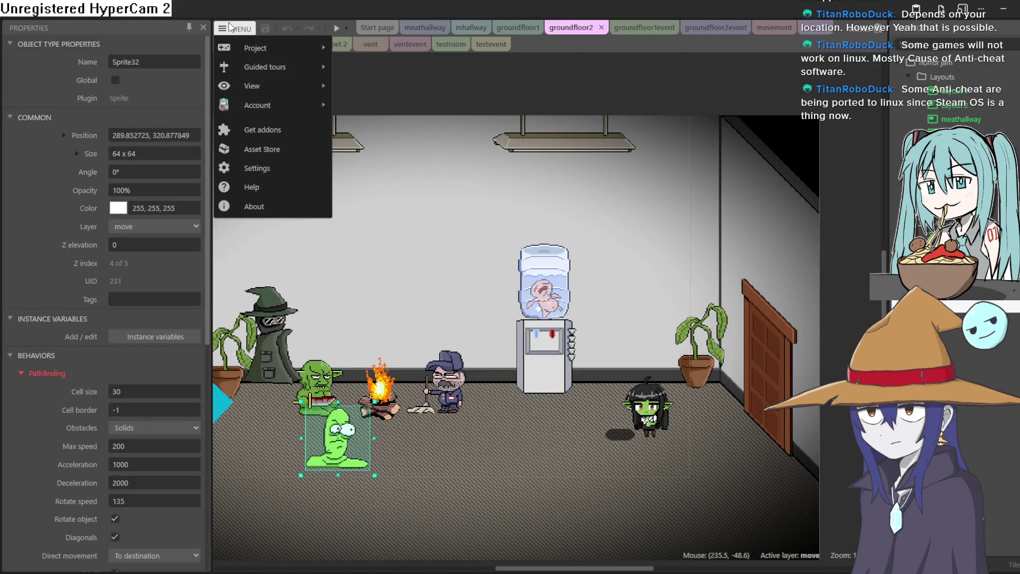
{"action": "mouse_move", "coordinate": [258, 48]}
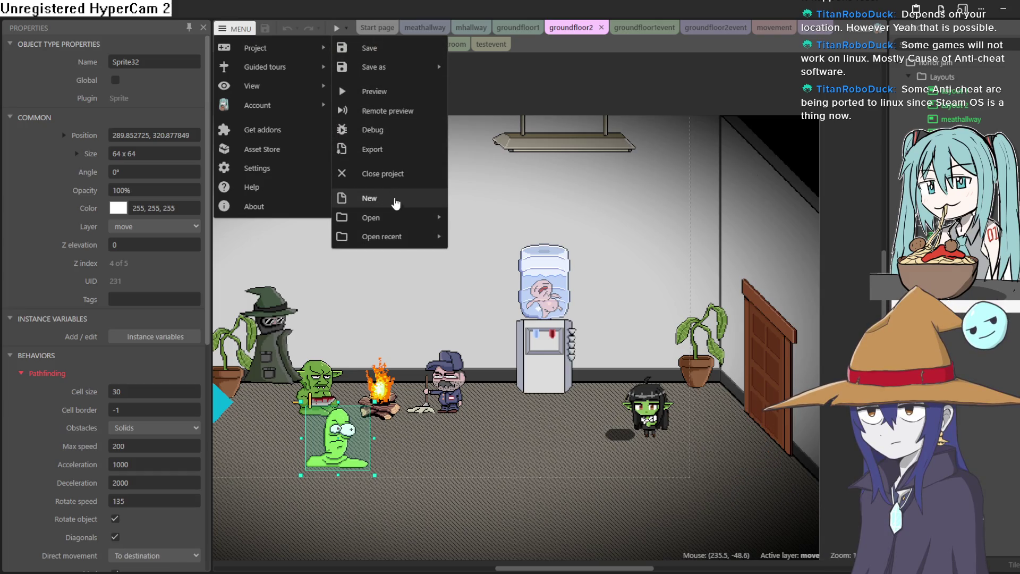
{"action": "mouse_move", "coordinate": [407, 240]}
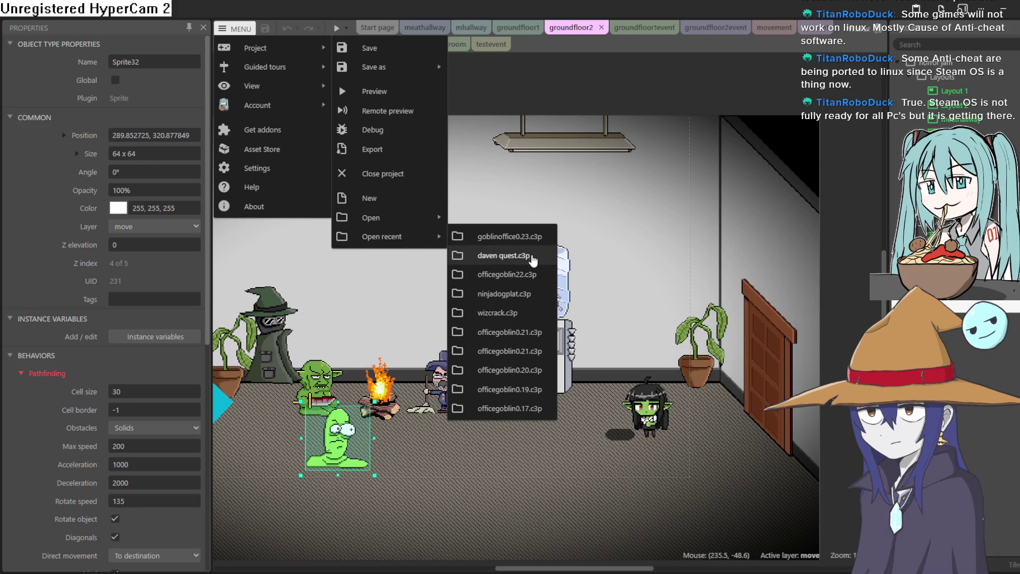
{"action": "left_click", "coordinate": [533, 260]}
{"action": "left_click", "coordinate": [587, 320]}
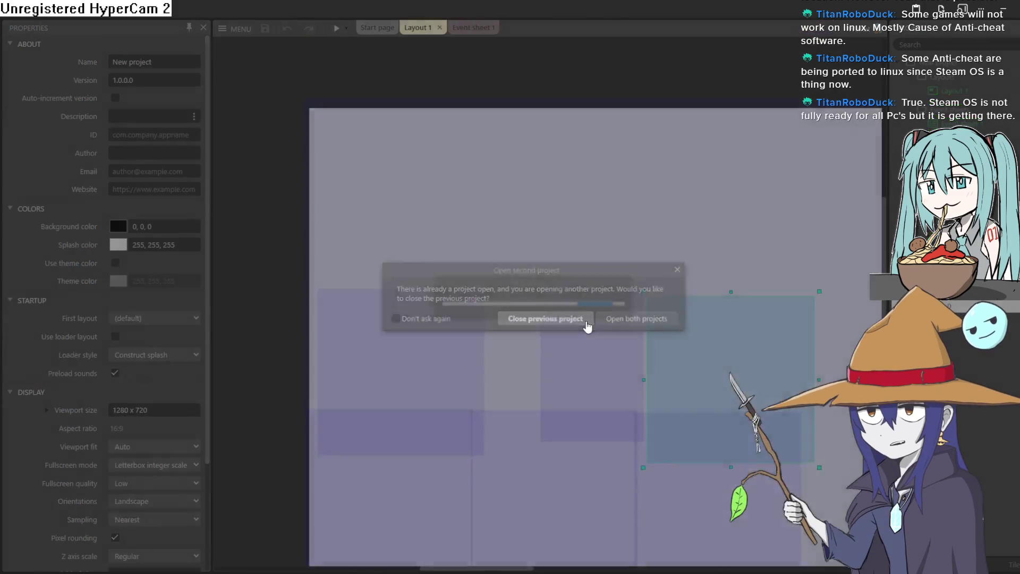
{"action": "left_click", "coordinate": [336, 29]}
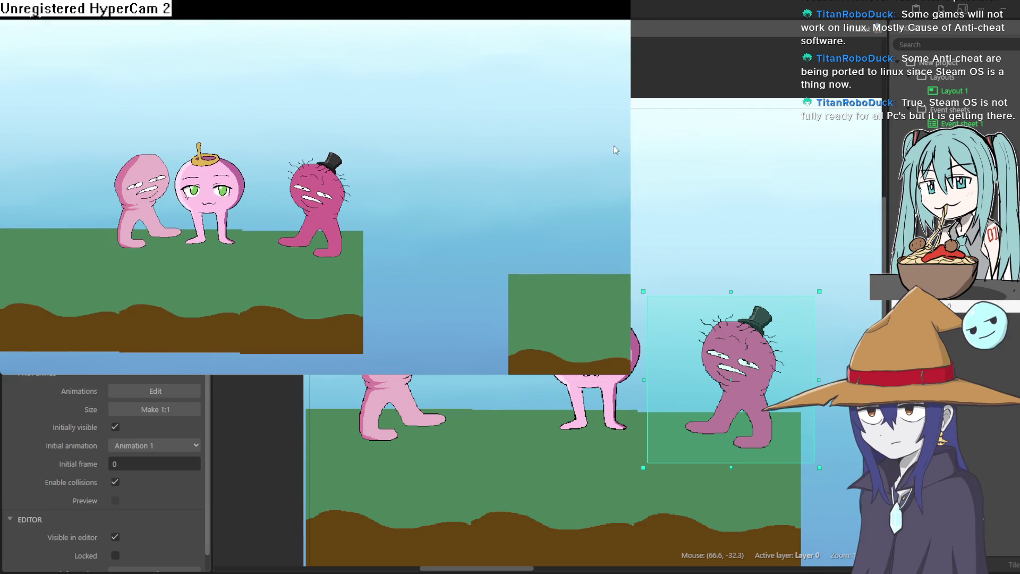
Watch the game preview fullscreen, then close the preview window.
{"action": "key", "text": "F11"}
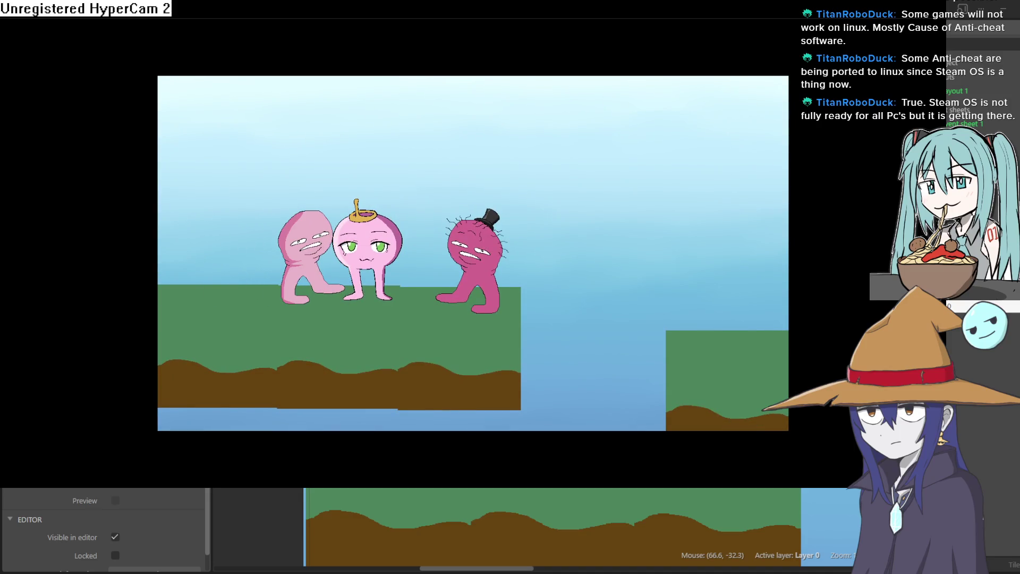
{"action": "key", "text": "alt+F4"}
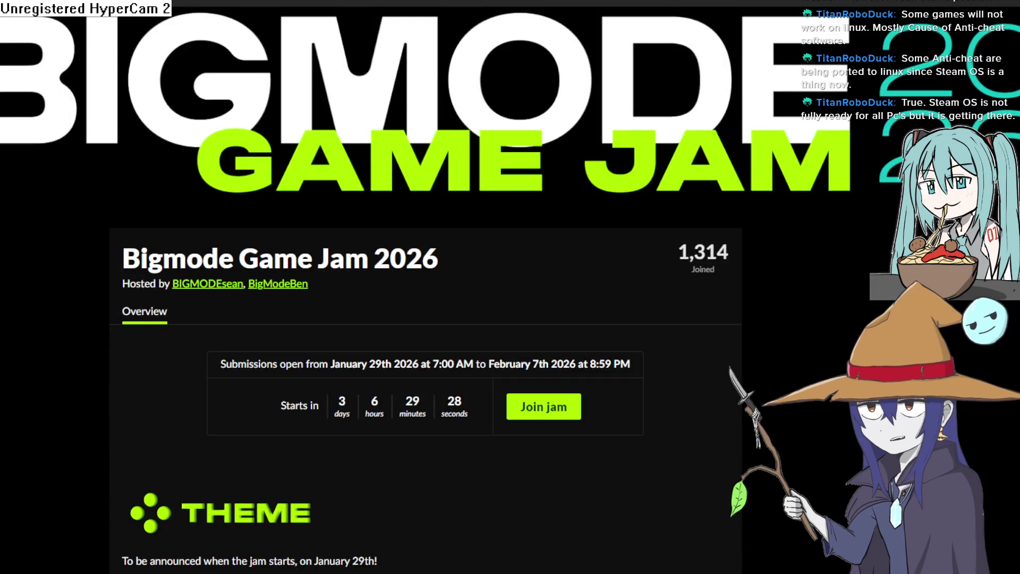
Scroll through the jam page's Rules, Q&A and Prizes sections, then return to Aseprite.
{"action": "scroll", "coordinate": [325, 393], "scroll_direction": "down", "scroll_amount": 5}
{"action": "scroll", "coordinate": [325, 393], "scroll_direction": "up", "scroll_amount": 3}
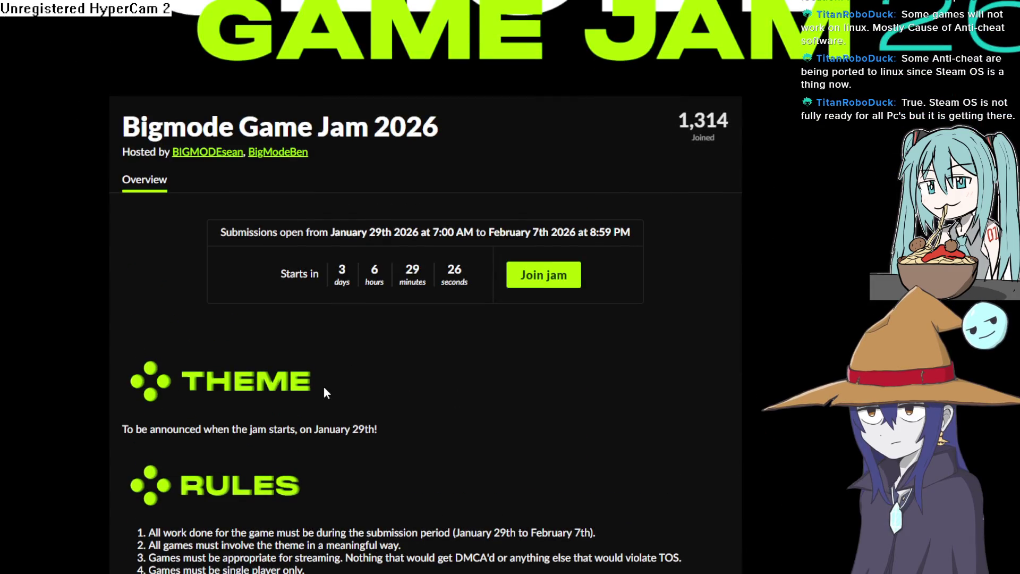
{"action": "scroll", "coordinate": [324, 384], "scroll_direction": "up", "scroll_amount": 2}
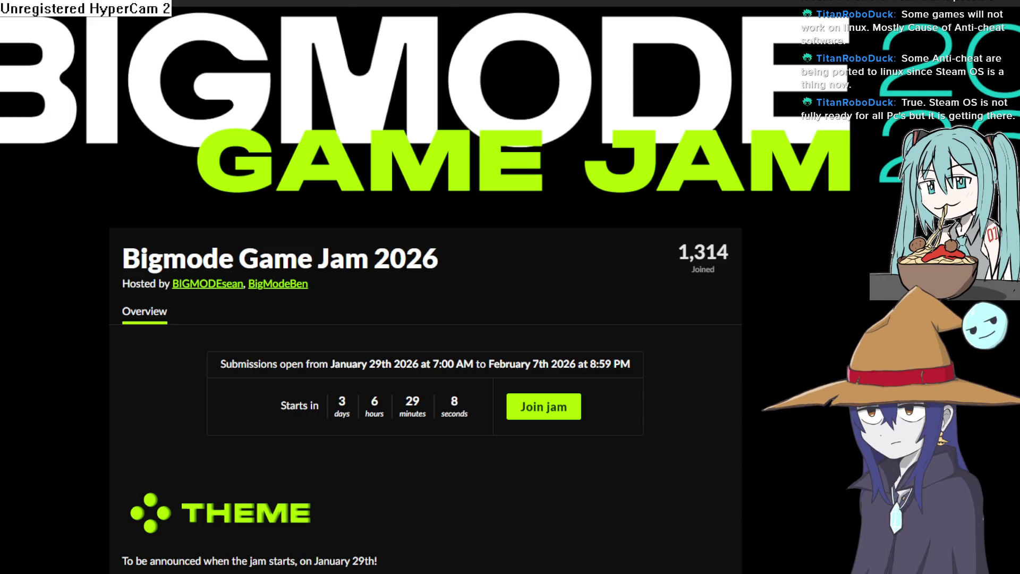
{"action": "scroll", "coordinate": [460, 420], "scroll_direction": "down", "scroll_amount": 15}
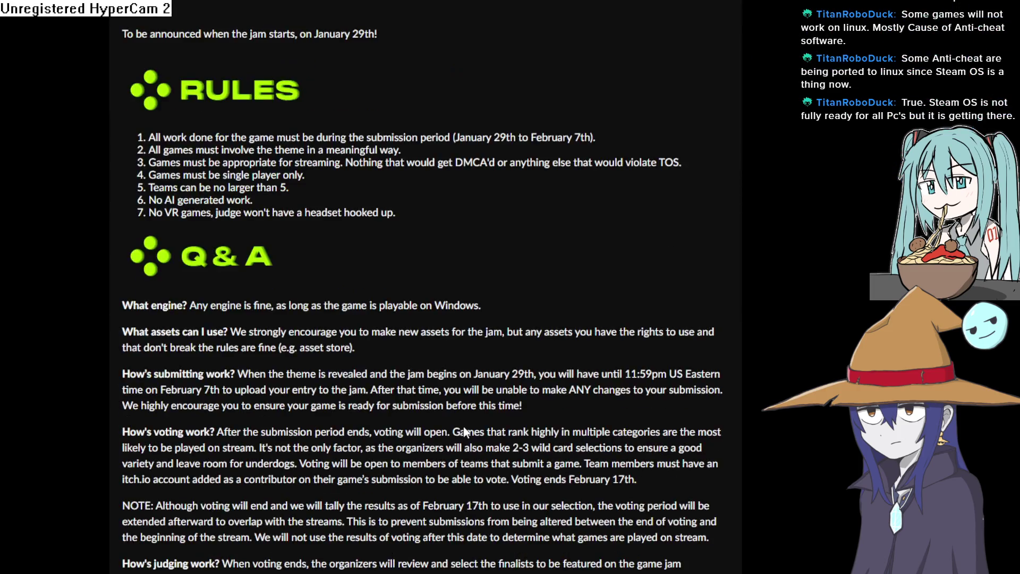
{"action": "scroll", "coordinate": [462, 425], "scroll_direction": "up", "scroll_amount": 15}
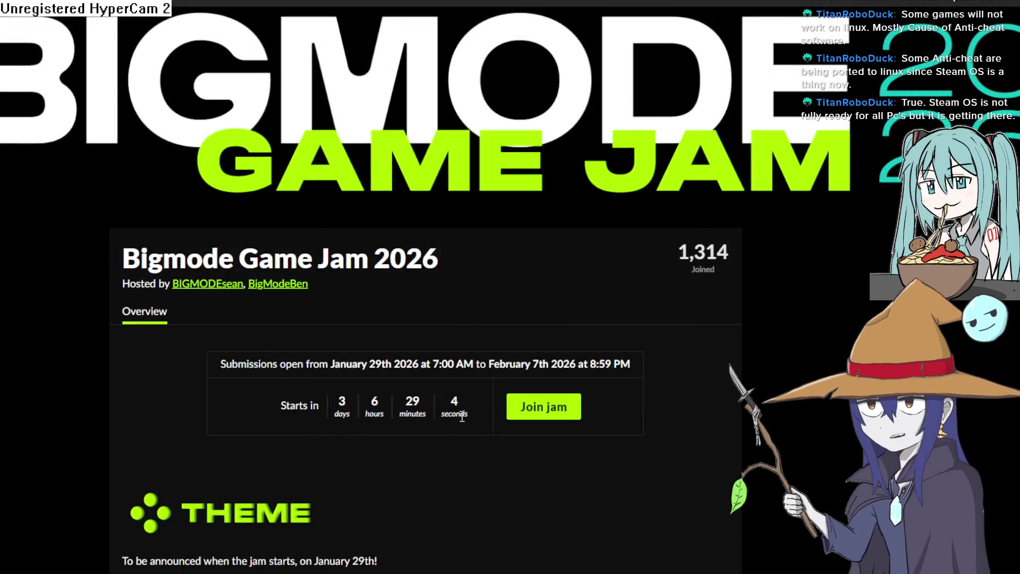
{"action": "scroll", "coordinate": [459, 424], "scroll_direction": "down", "scroll_amount": 10}
{"action": "scroll", "coordinate": [455, 431], "scroll_direction": "down", "scroll_amount": 2}
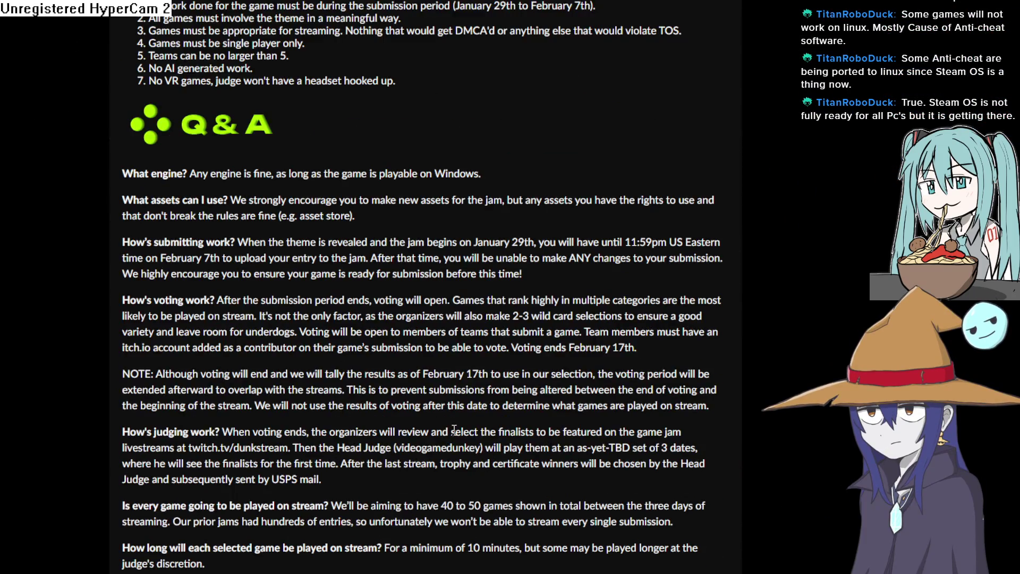
{"action": "scroll", "coordinate": [455, 429], "scroll_direction": "down", "scroll_amount": 5}
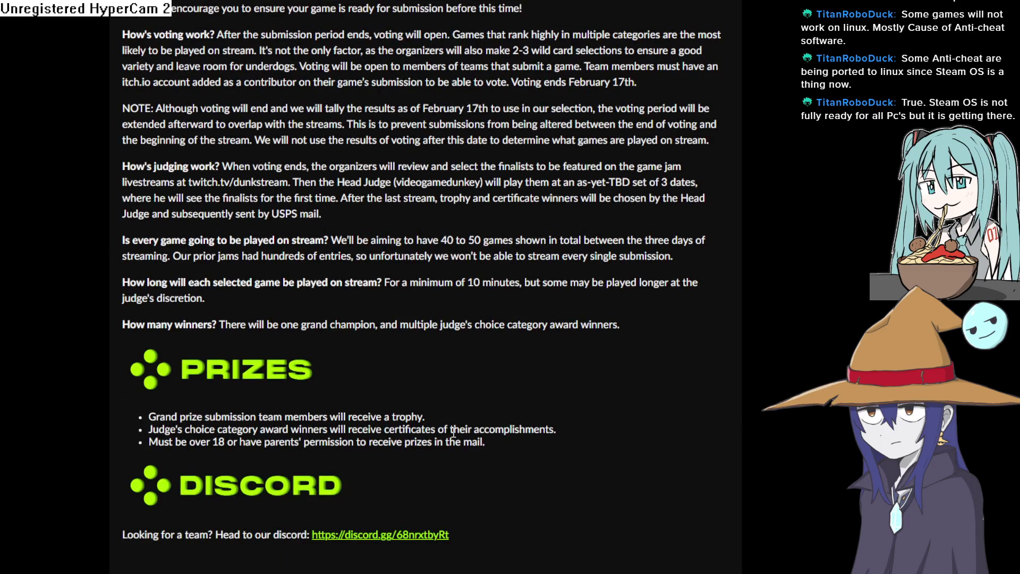
{"action": "scroll", "coordinate": [454, 435], "scroll_direction": "up", "scroll_amount": 20}
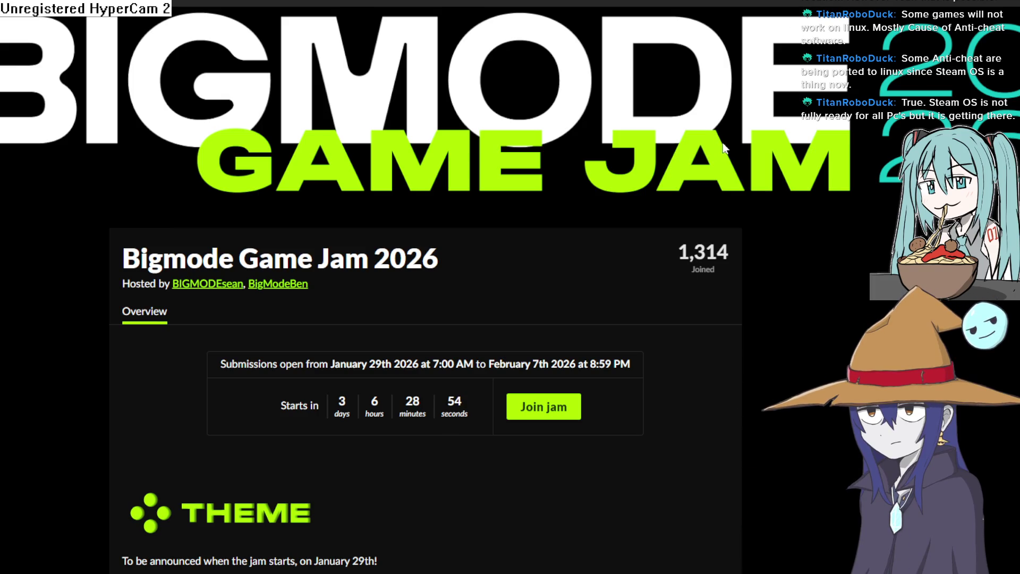
{"action": "scroll", "coordinate": [562, 290], "scroll_direction": "down", "scroll_amount": 7}
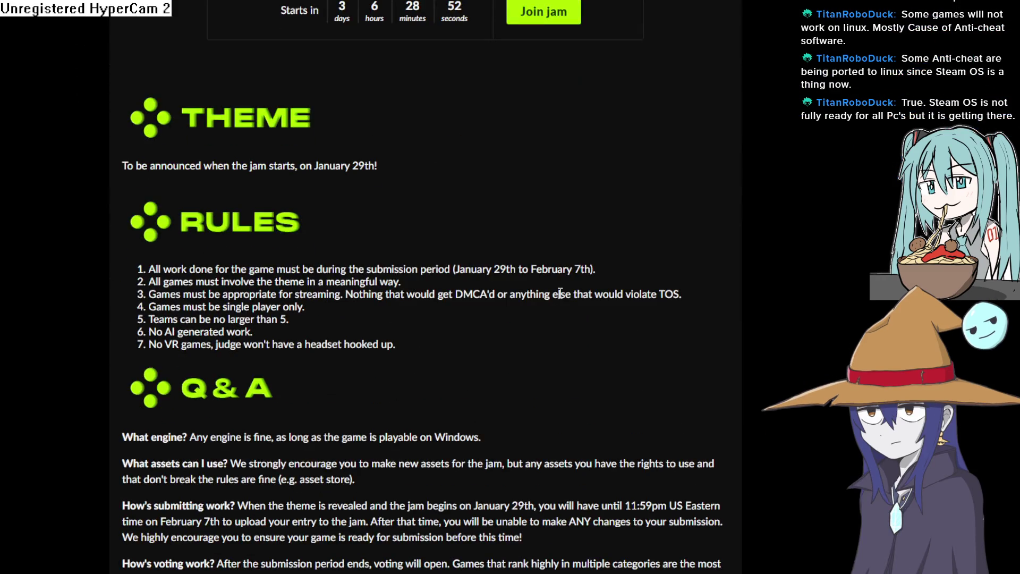
{"action": "scroll", "coordinate": [563, 292], "scroll_direction": "up", "scroll_amount": 6}
{"action": "scroll", "coordinate": [563, 290], "scroll_direction": "up", "scroll_amount": 1}
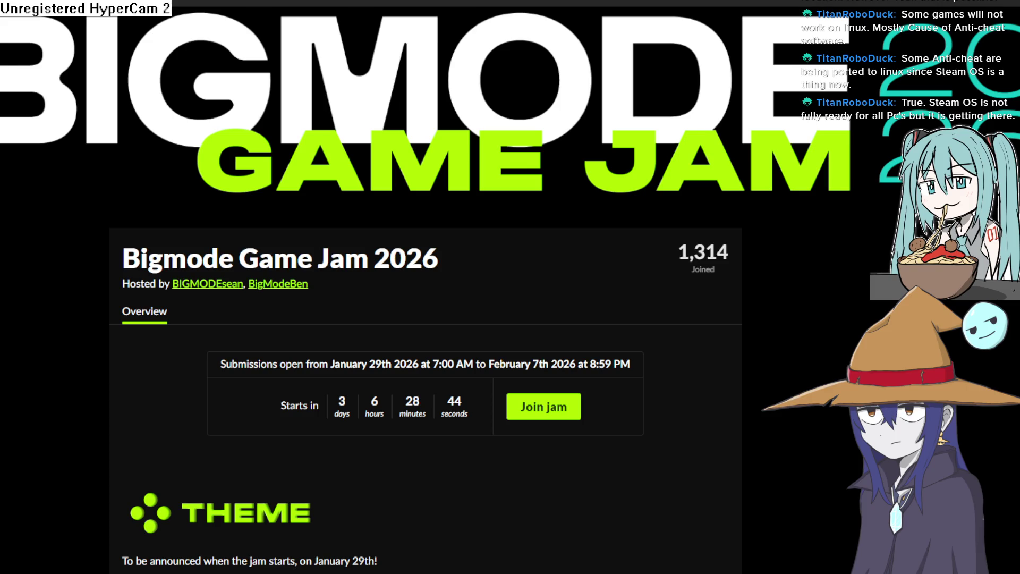
{"action": "key", "text": "alt+Tab"}
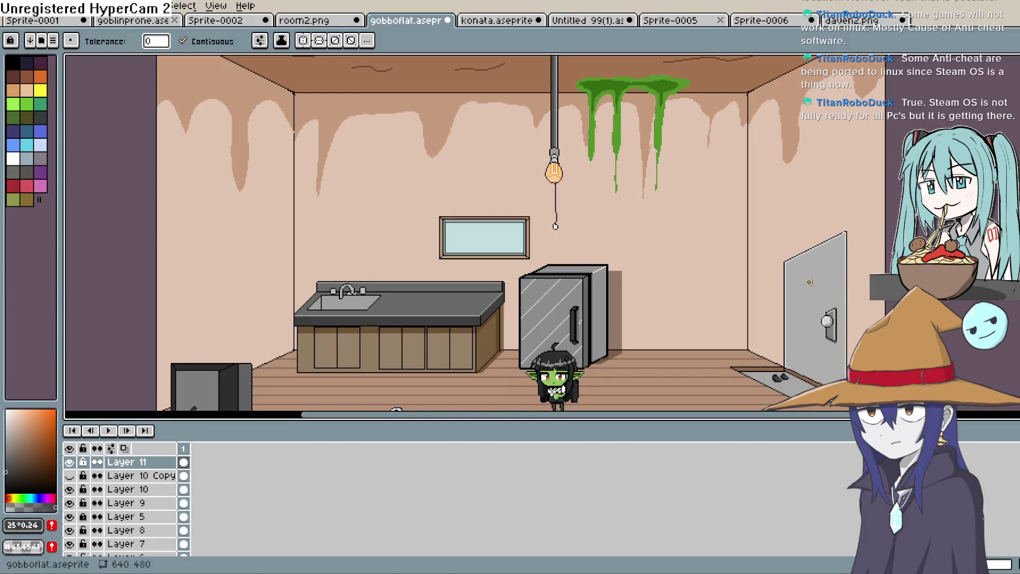